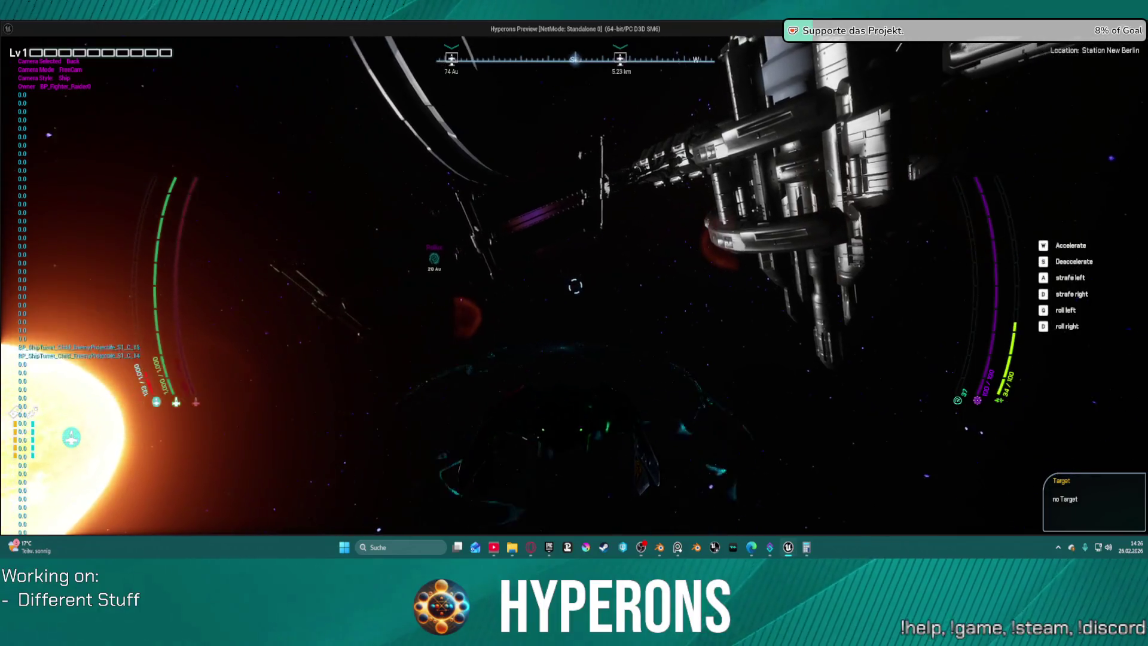
Exit the Hyperons preview with Escape, returning to BP_ShipMain's Camera_SpeedAdjustment graph
key("Escape")
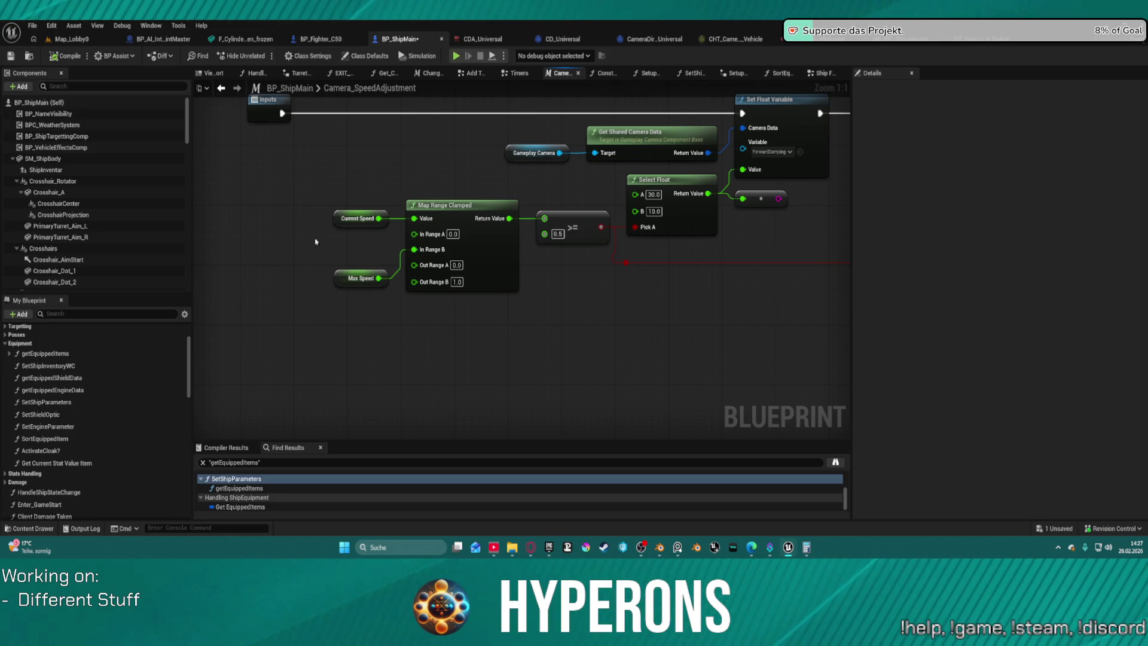
Move Current Speed aside and add a Get Current Stat Value Ship node left of Map Range Clamped
left_click(375, 218)
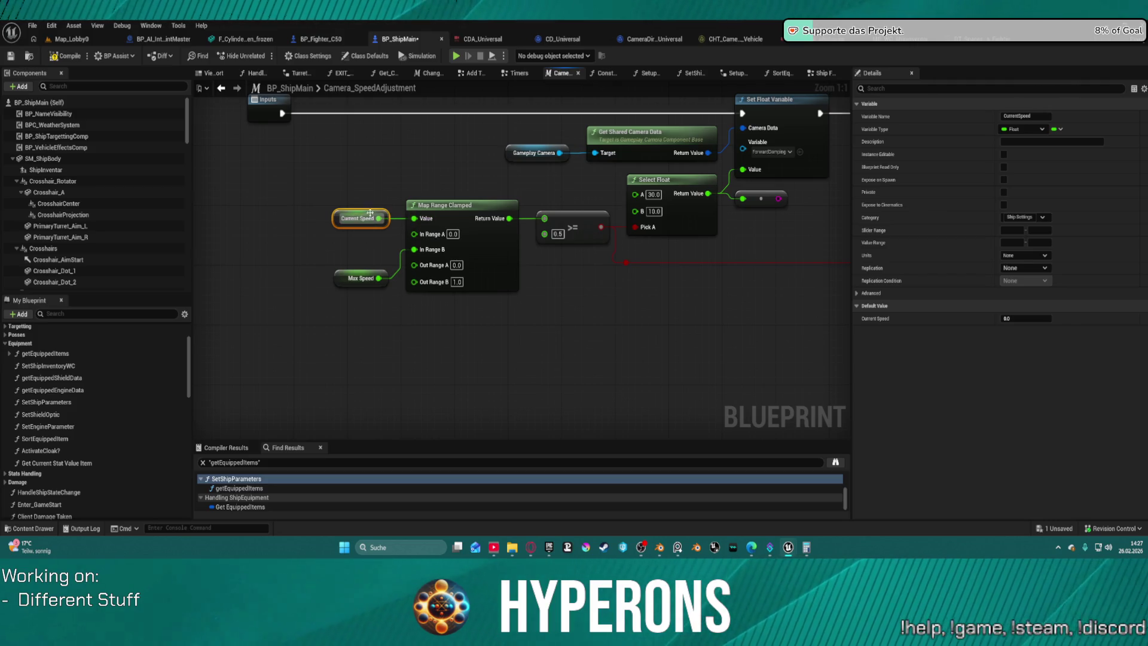
mouse_move(370, 213)
left_mouse_down()
mouse_move(352, 239)
mouse_move(380, 246)
mouse_move(414, 235)
left_mouse_up()
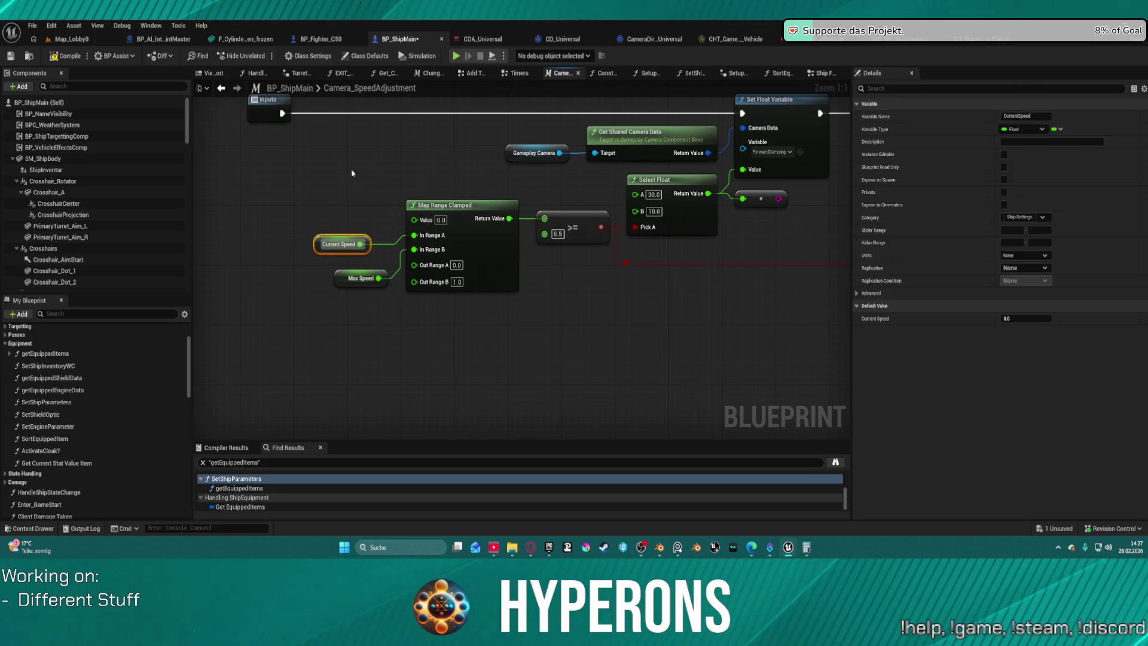
right_click(347, 171)
type("get stat")
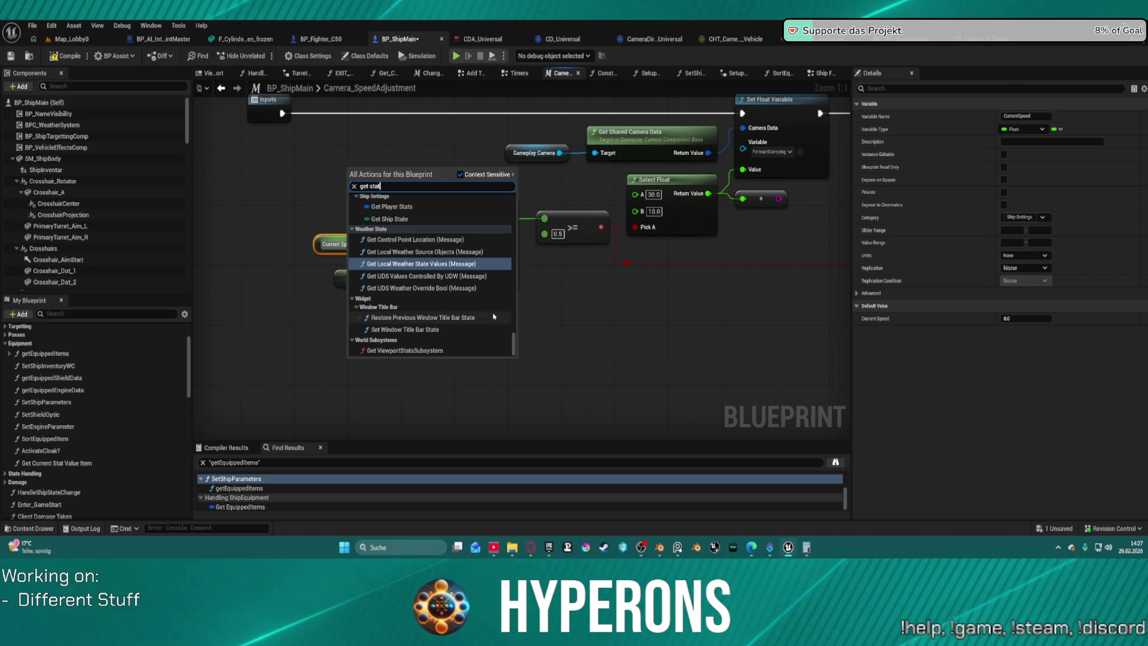
type(" ship")
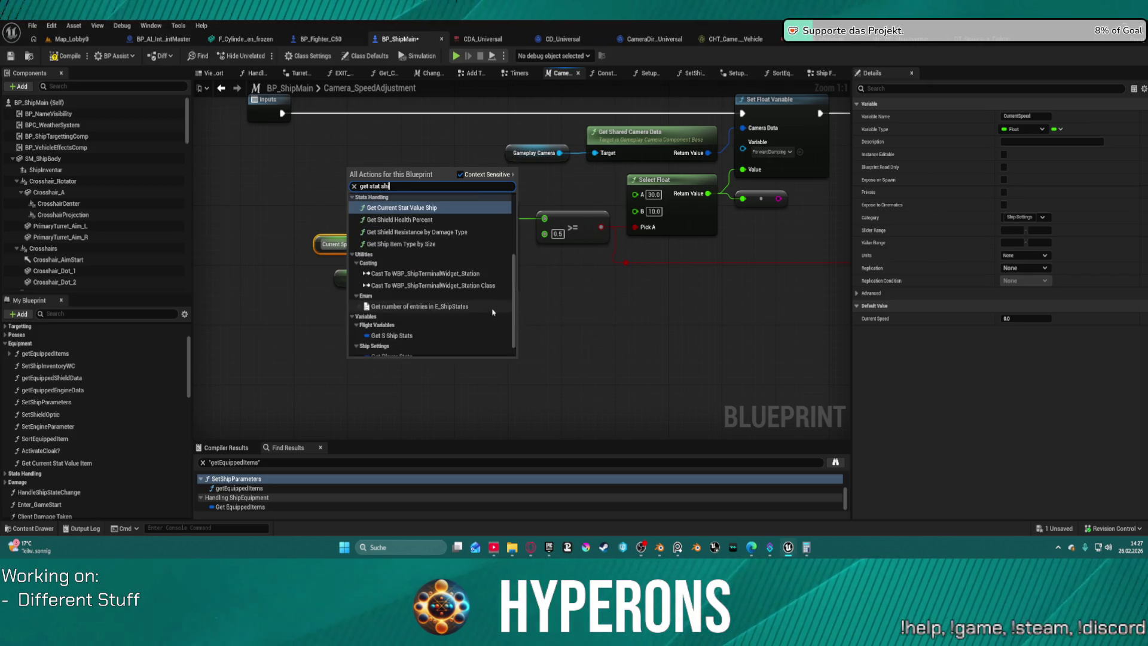
left_click(441, 215)
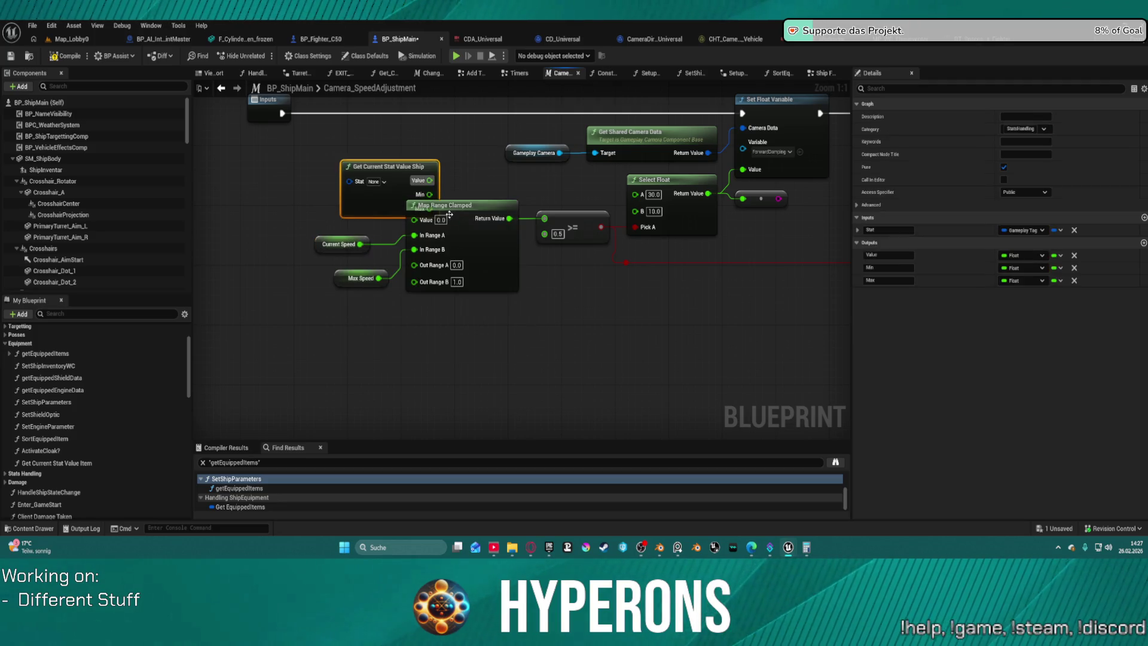
mouse_move(390, 166)
left_mouse_down()
mouse_move(316, 173)
mouse_move(410, 232)
mouse_move(415, 219)
left_mouse_up()
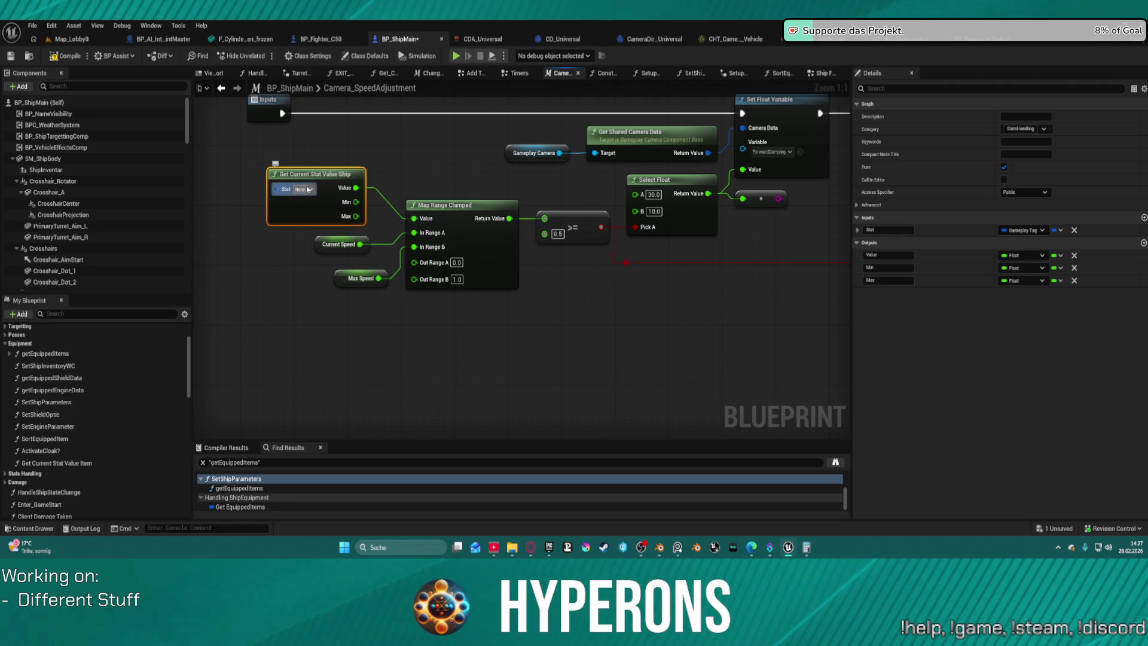
Set the node's Stat tag to V_Speed, compile, and launch the game preview
left_click(308, 190)
type("speed")
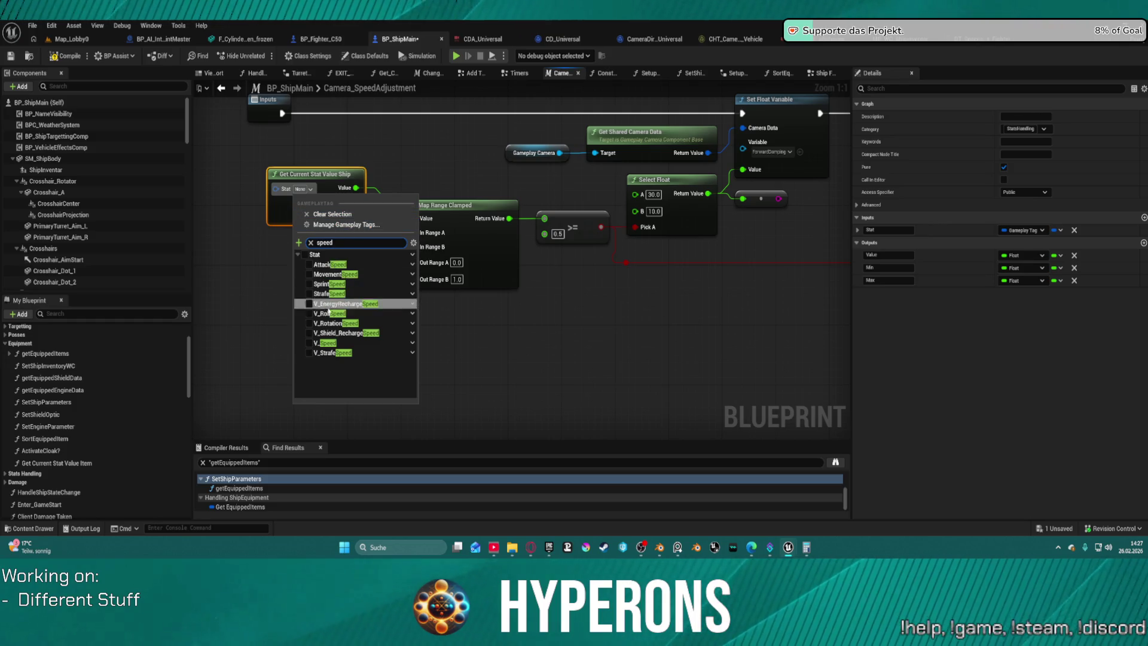
left_click(309, 343)
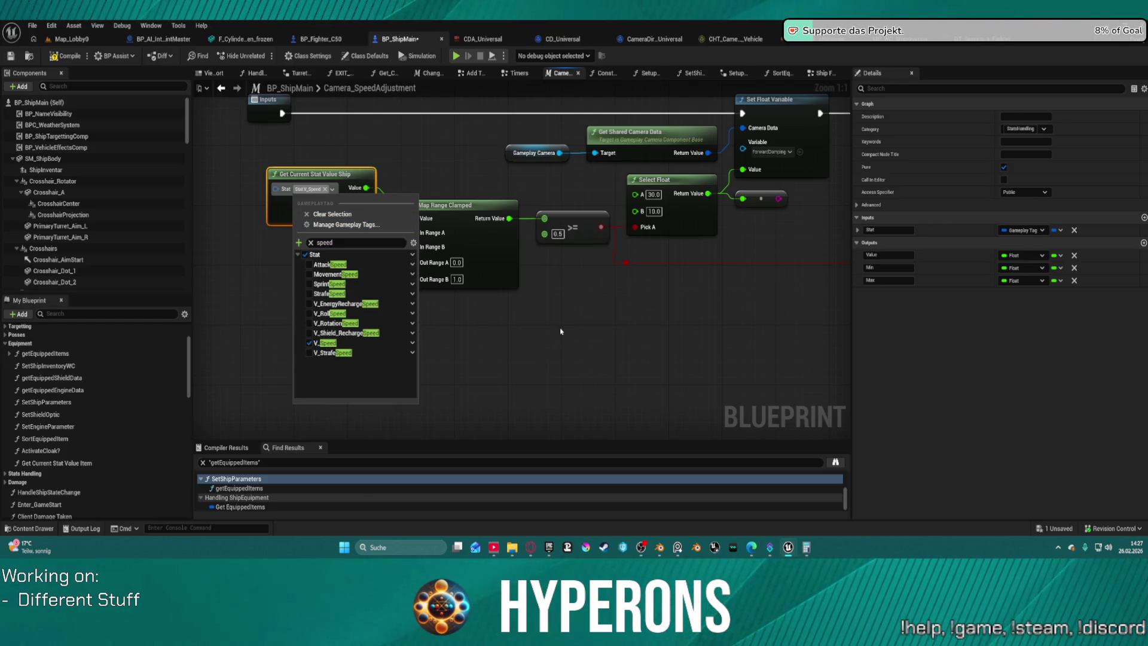
left_click(547, 338)
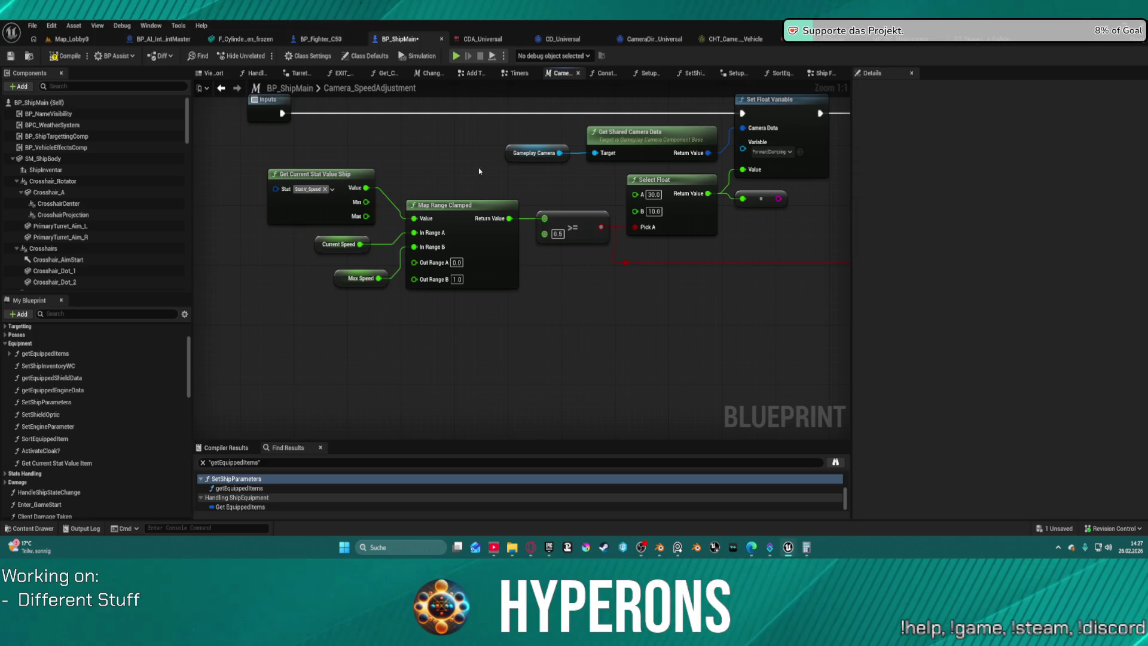
mouse_move(431, 263)
left_mouse_down()
mouse_move(221, 263)
mouse_move(204, 180)
left_mouse_up()
left_click_drag(505, 228, 508, 226)
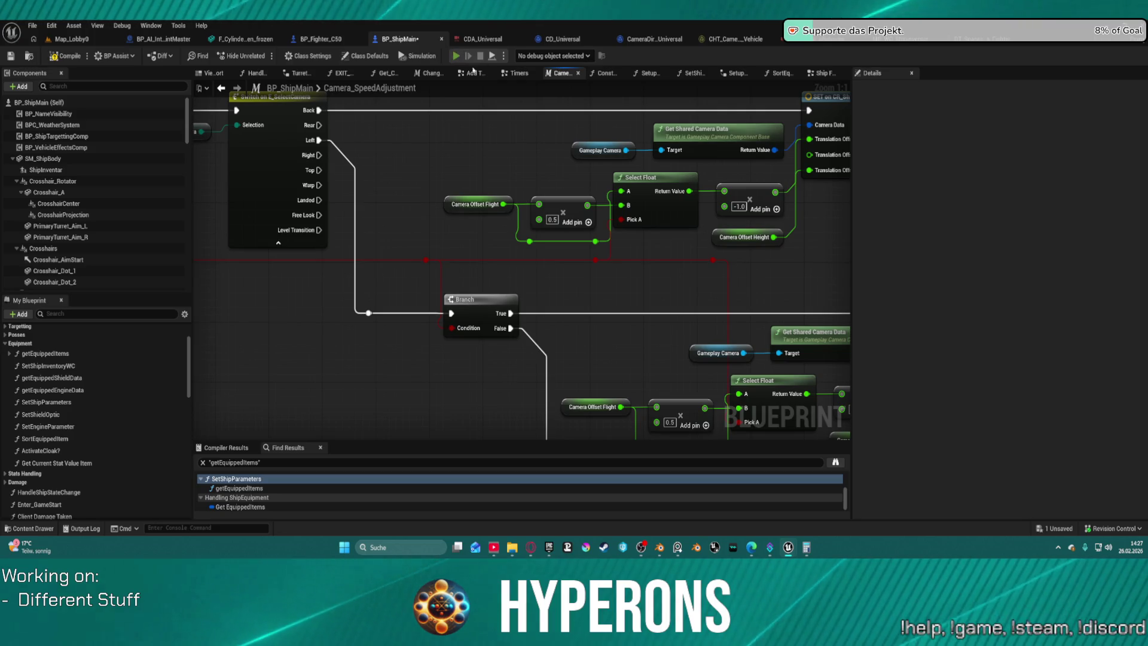
key("F7")
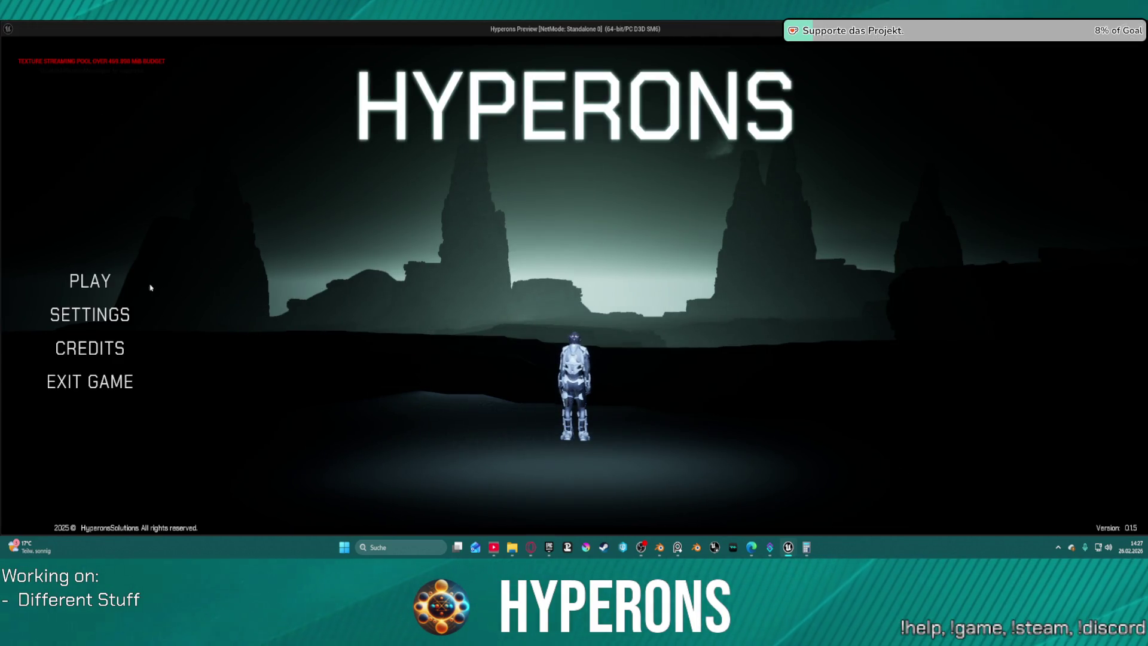
left_click(90, 281)
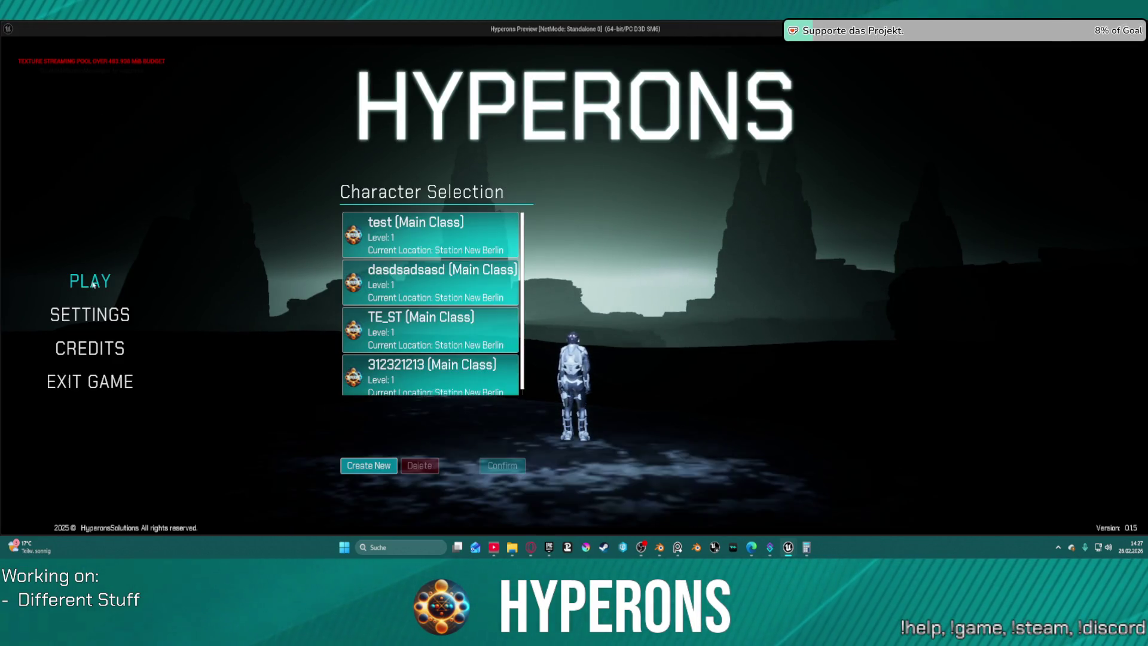
Start a game as the TE_ST character
left_click(488, 237)
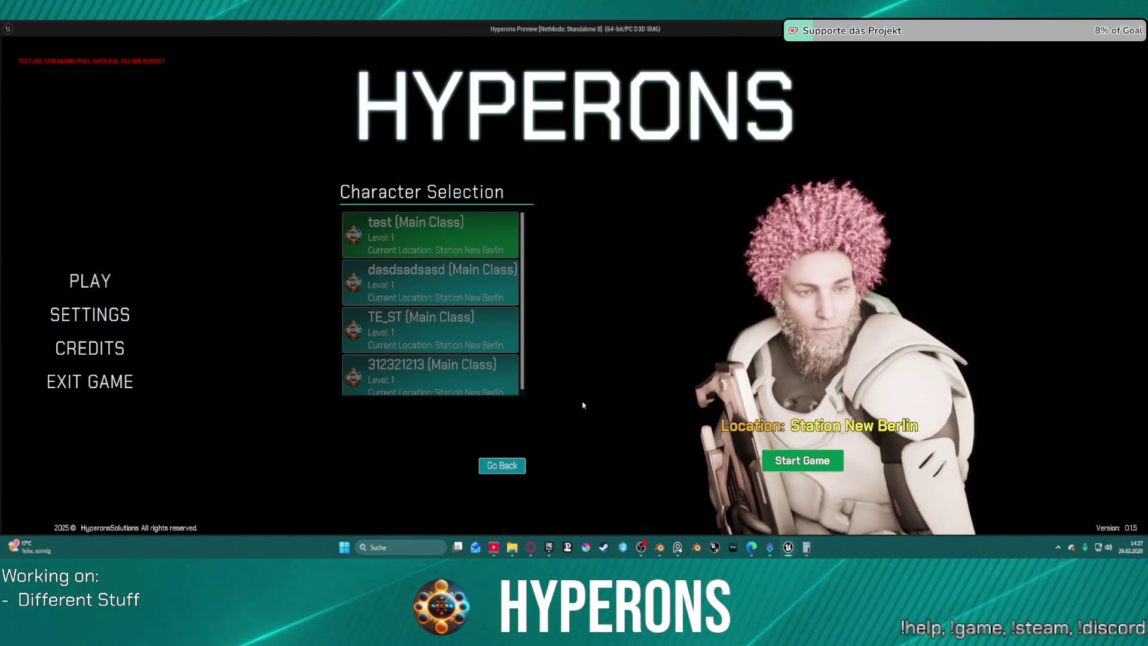
left_click(501, 465)
left_click(450, 325)
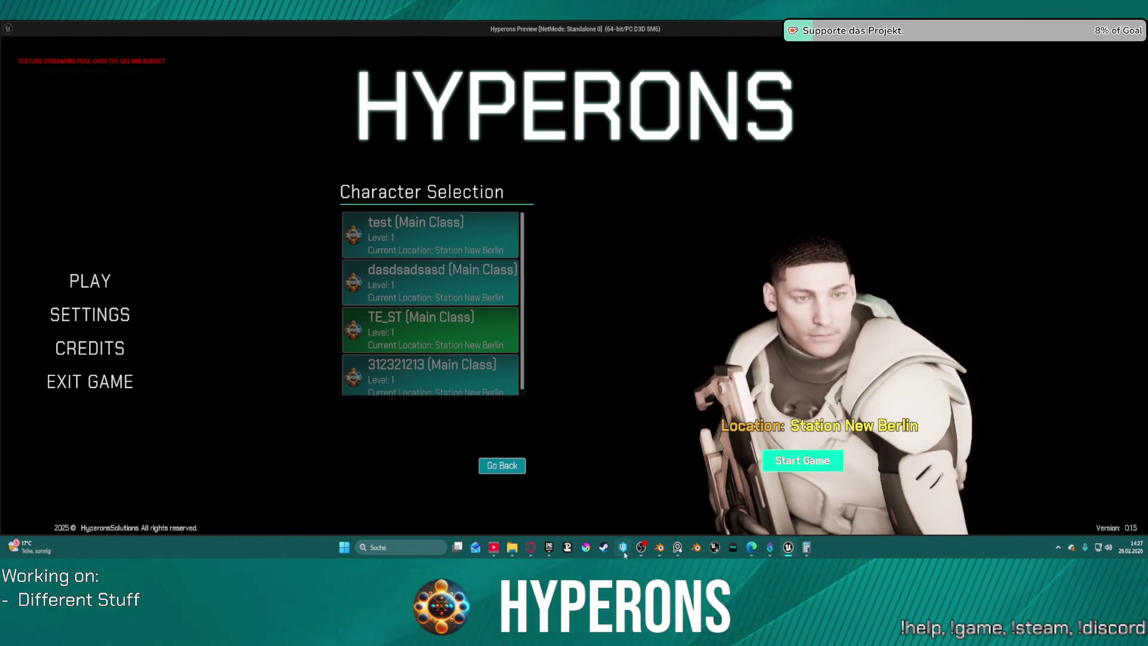
left_click(784, 467)
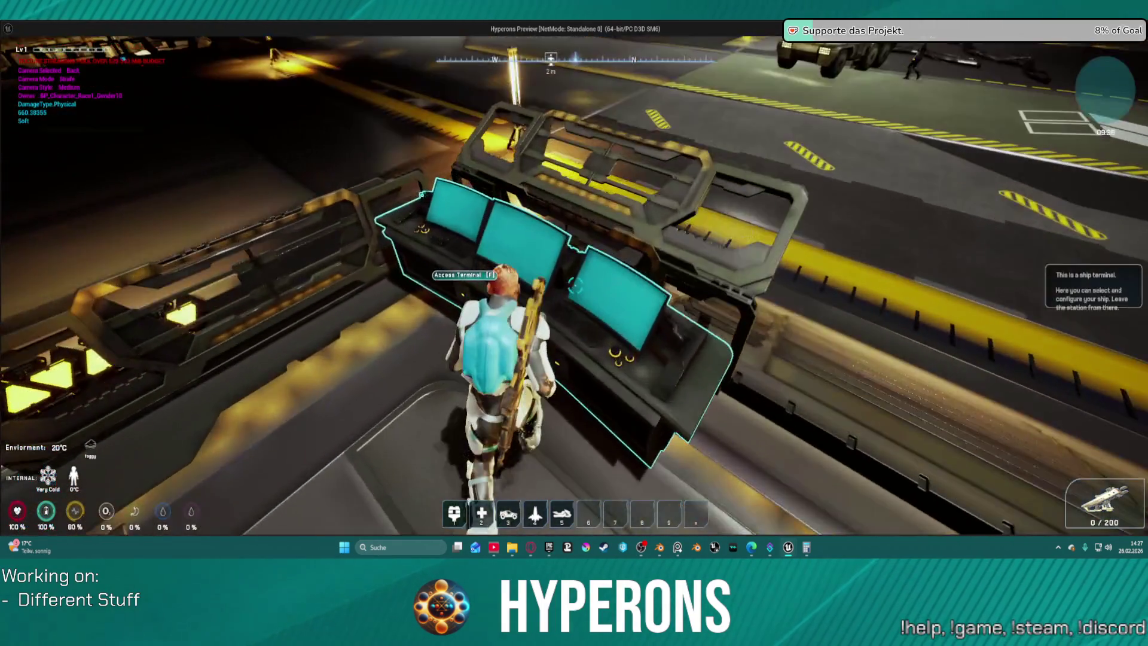
Exit Station New Berlin from the ship terminal, fly briefly, then end the preview
key("f")
left_click(880, 144)
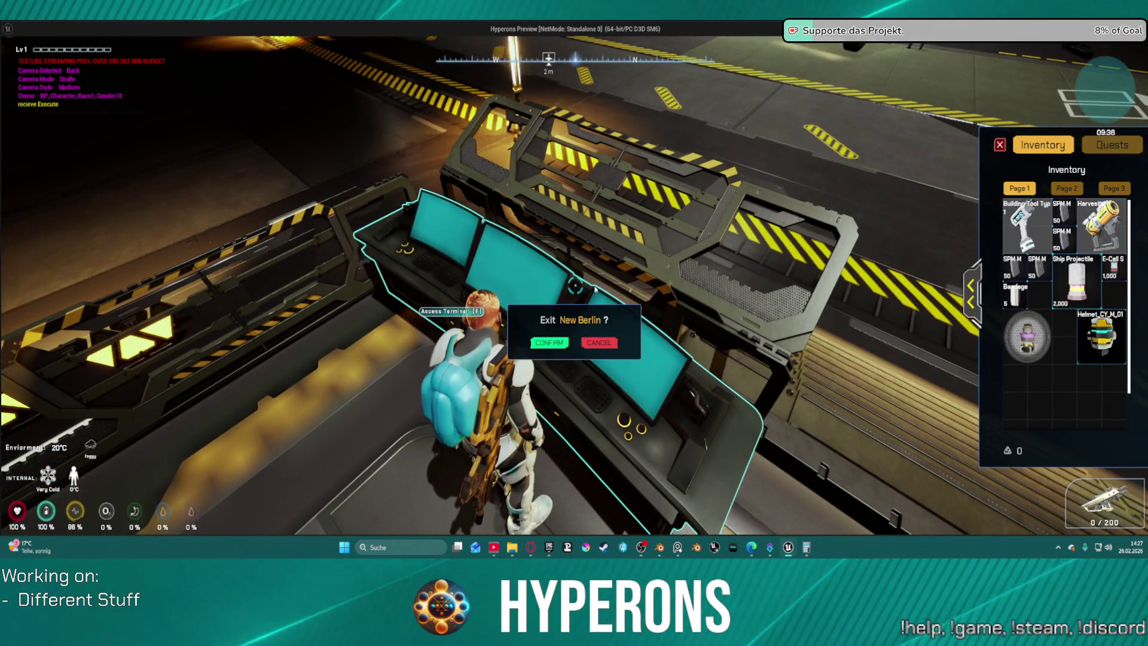
left_click(544, 338)
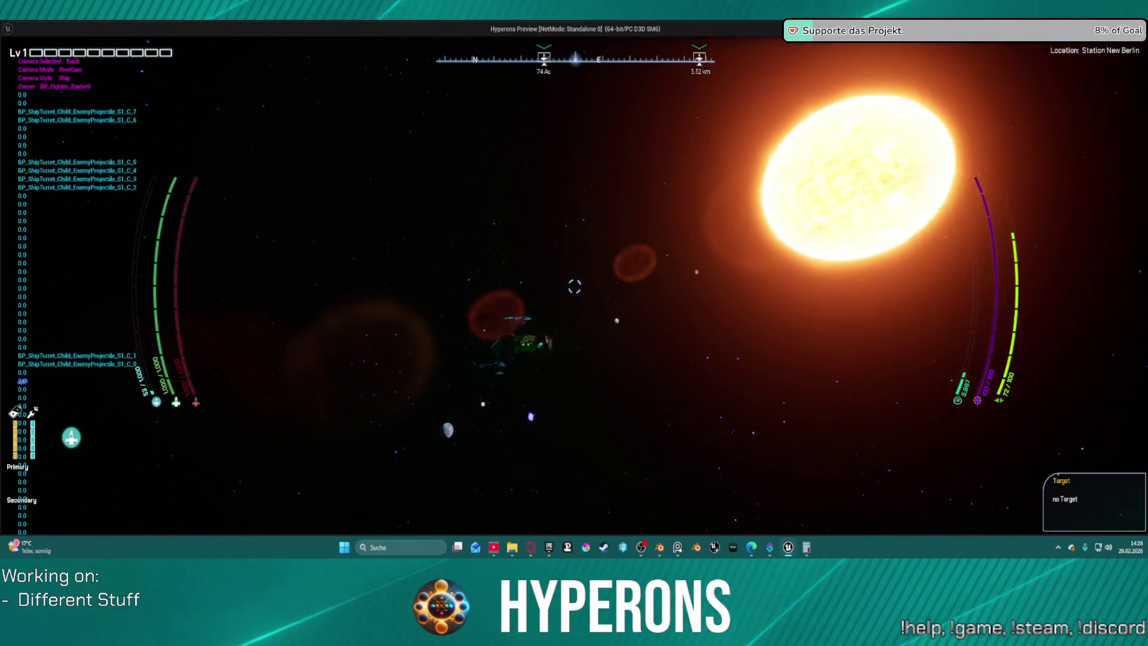
key("Escape")
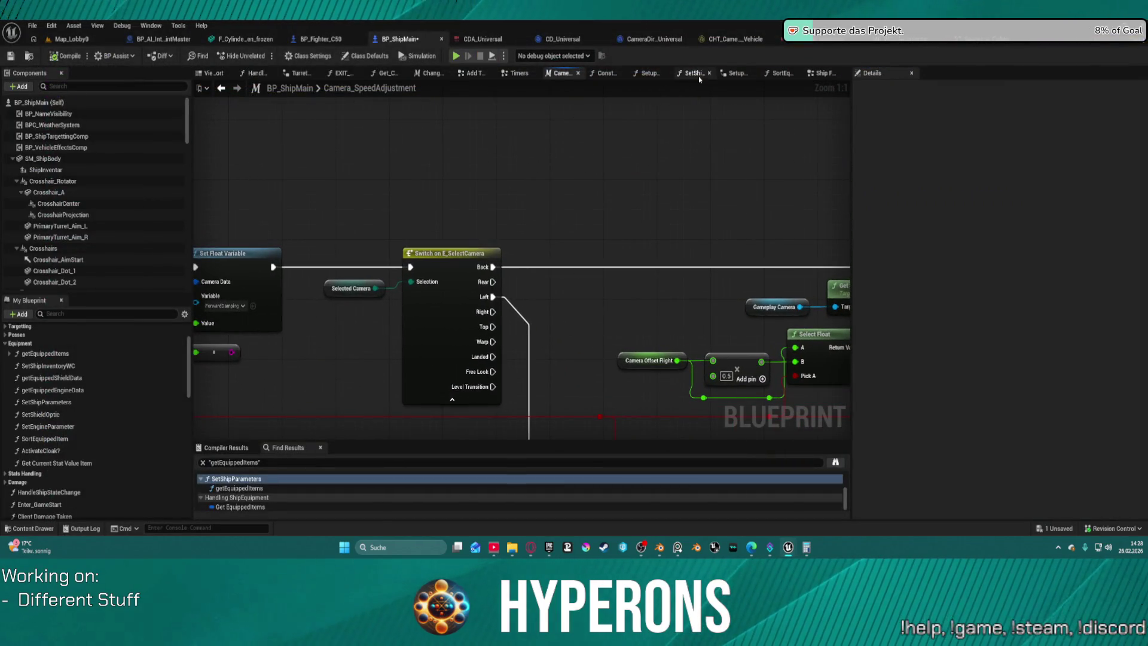
Review the SetupEngine graph, close SetShipParameters, and open Setup Stats
left_click(735, 73)
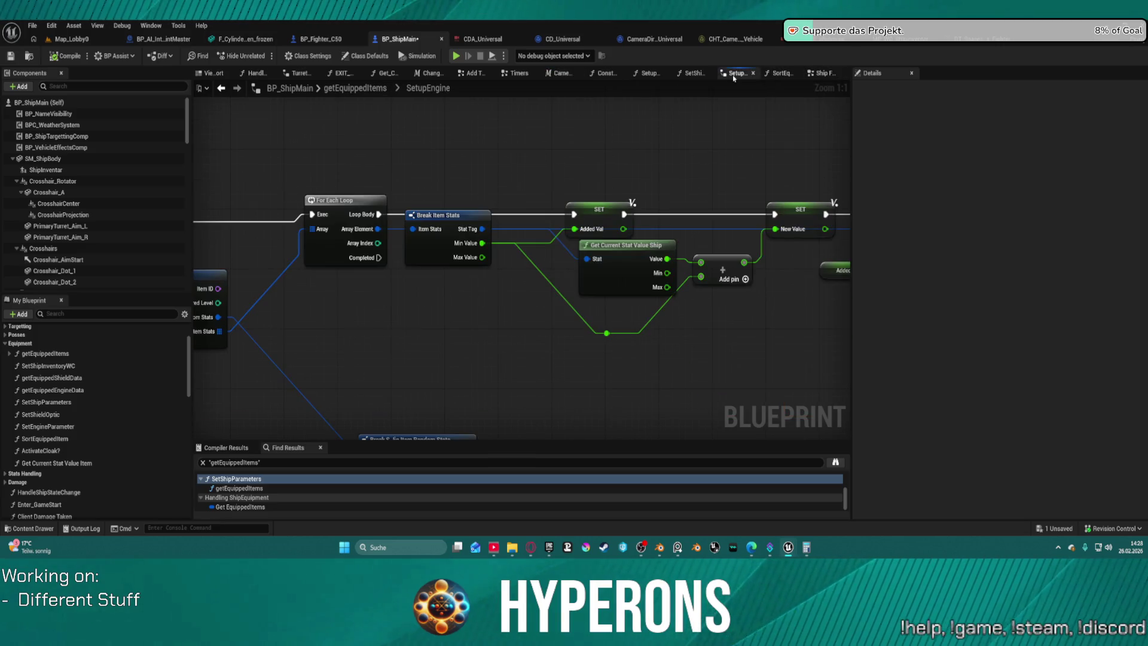
scroll(557, 213, "down", 3)
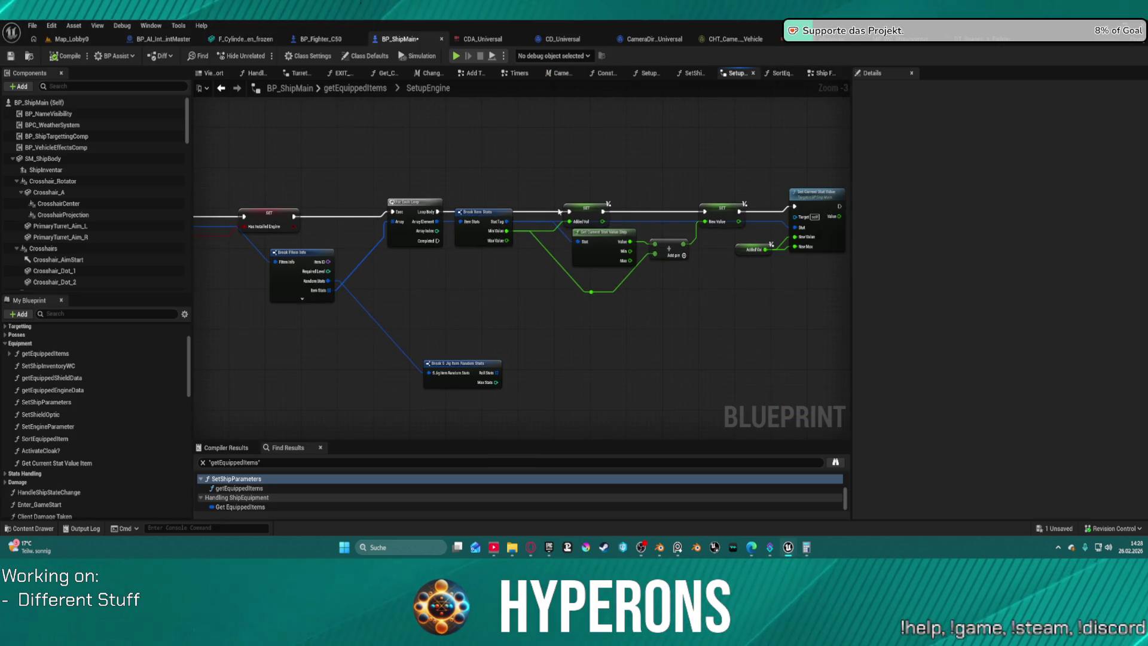
left_click_drag(410, 216, 828, 226)
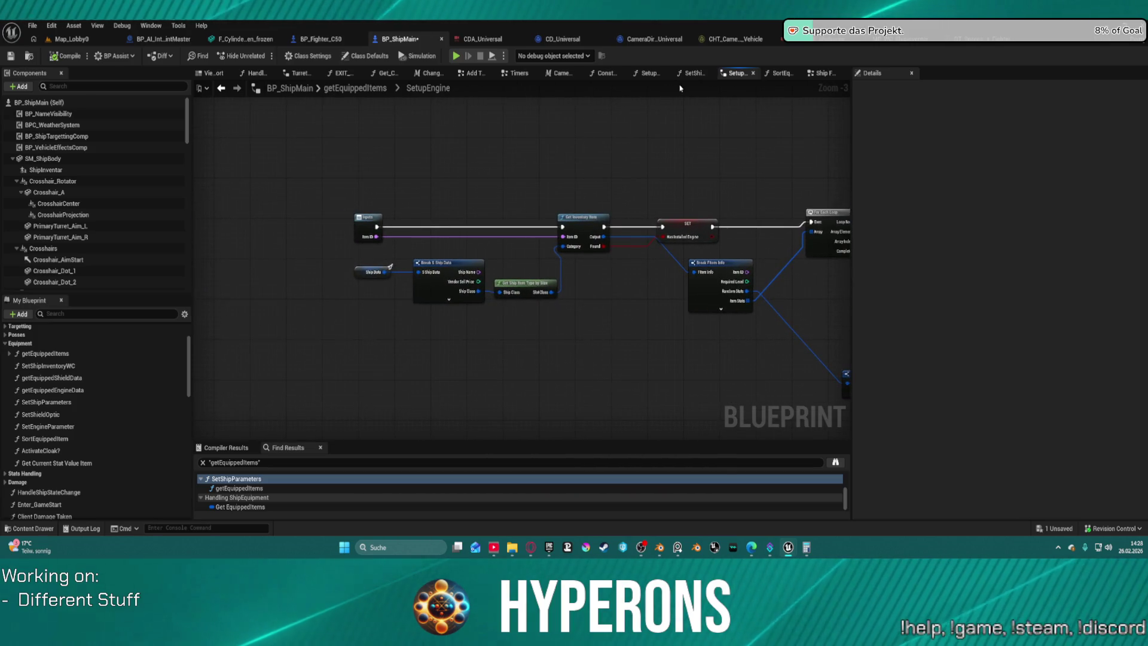
left_click(709, 73)
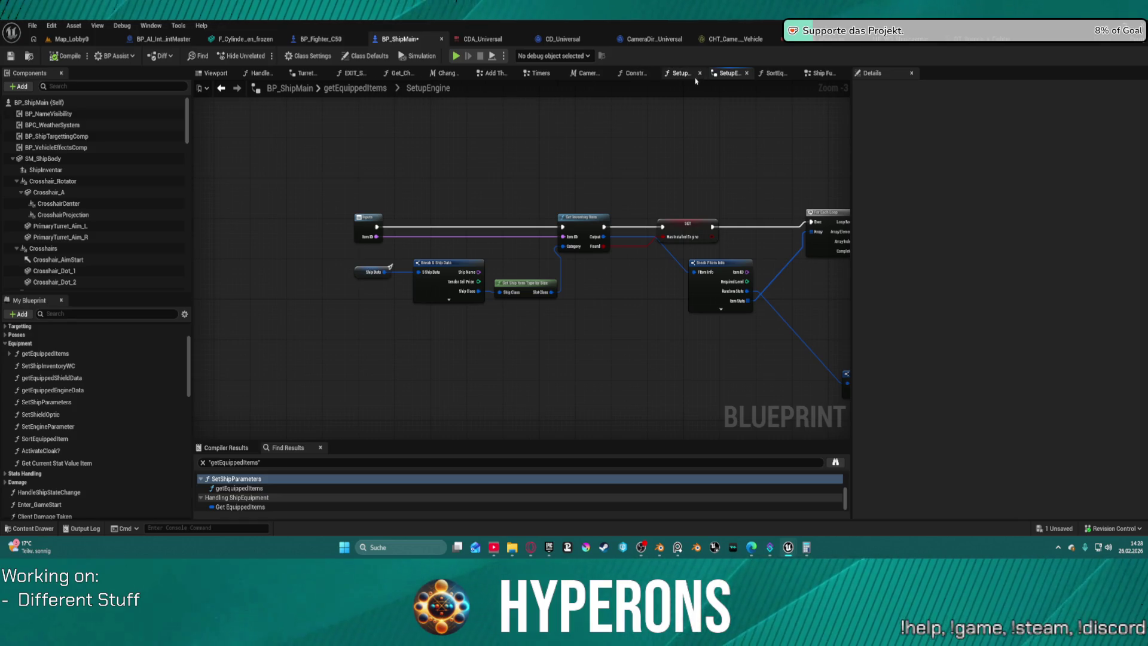
left_click(680, 78)
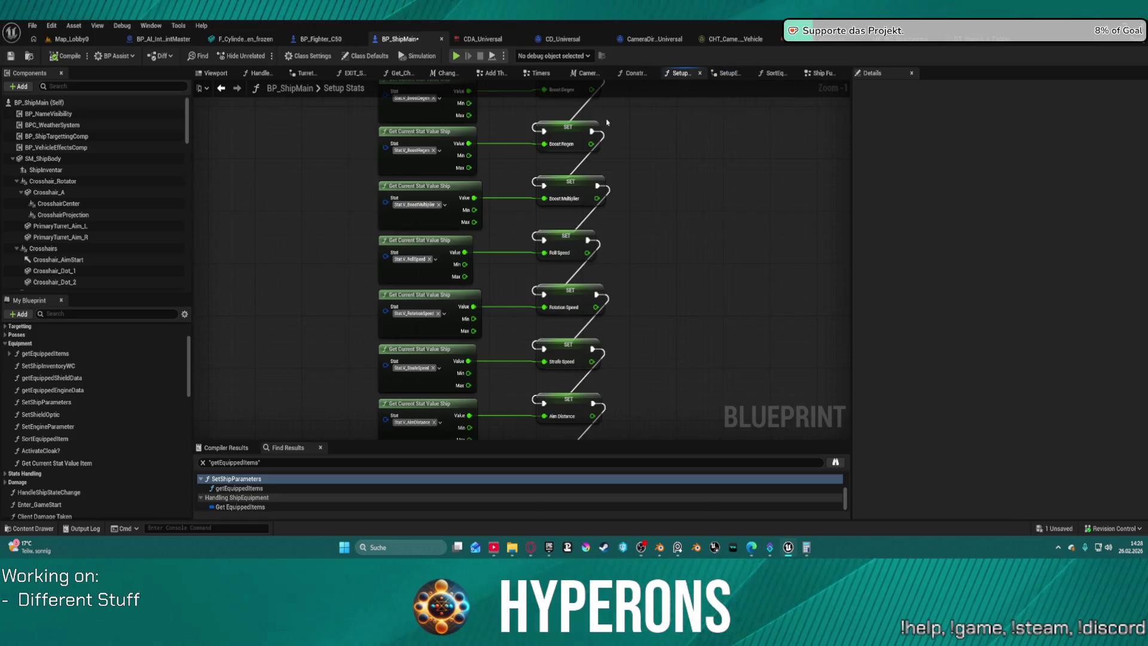
Inspect the Boost Regen and V_Speed stat nodes in Setup Stats, then open the Ship Functions graph
left_click(705, 337)
mouse_move(705, 338)
left_mouse_down()
mouse_move(683, 288)
mouse_move(635, 333)
left_mouse_up()
scroll(538, 186, "up", 1)
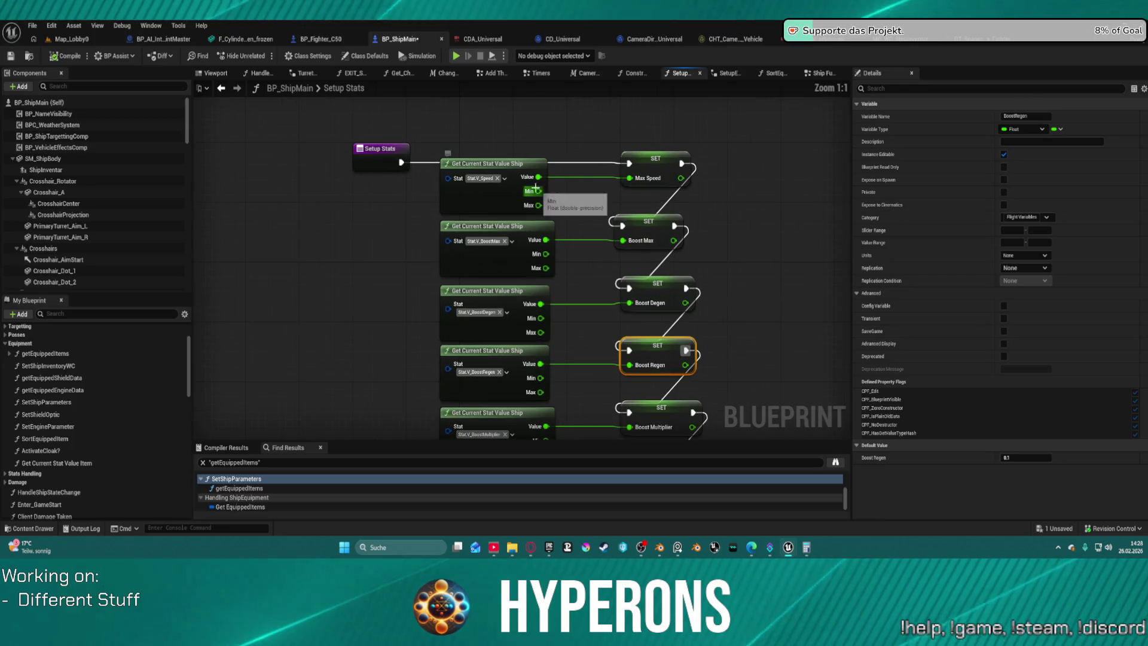
left_click_drag(437, 187, 568, 204)
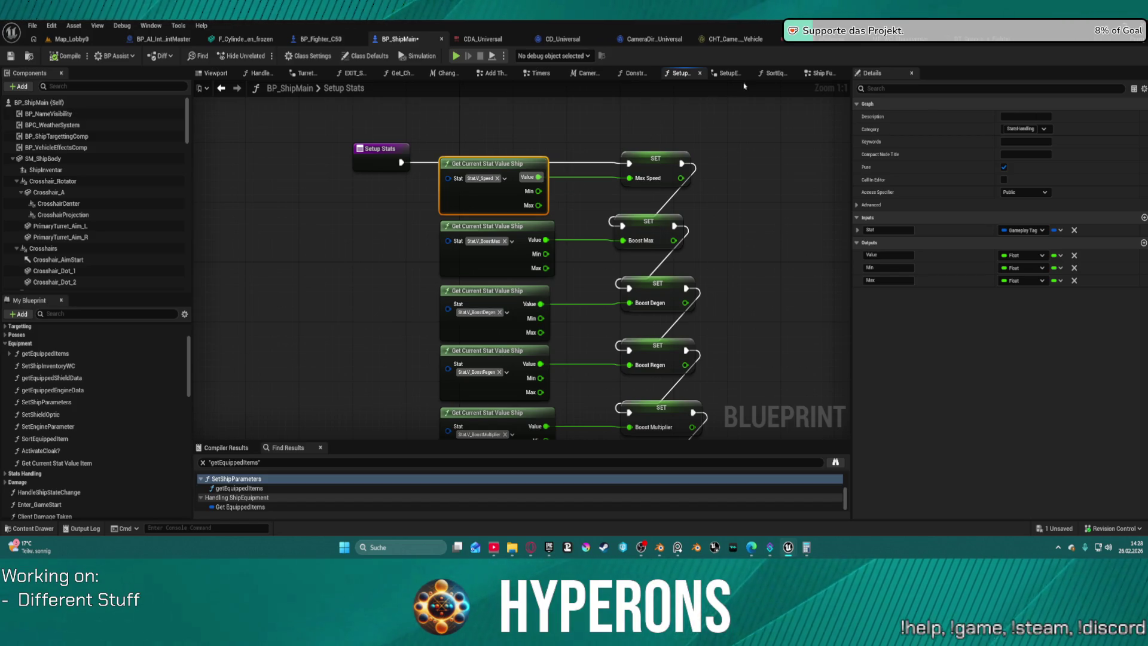
left_click(798, 76)
left_click(811, 75)
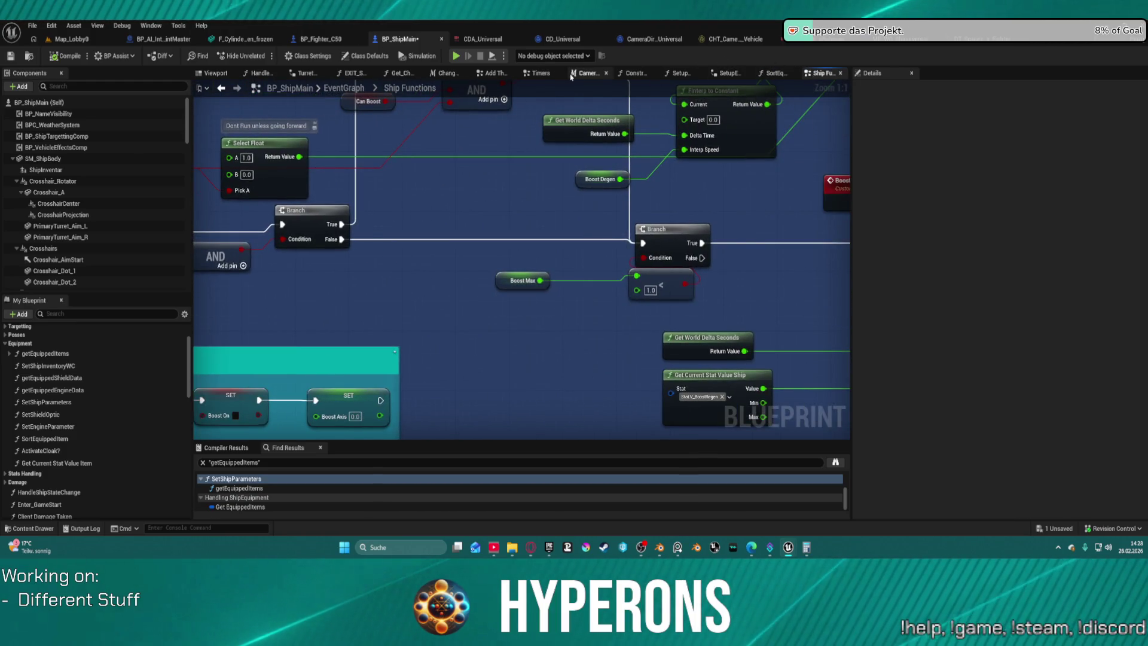
In Camera_SpeedAdjustment, rearrange the stat, Current Speed and Max Speed nodes up and left
left_click(592, 74)
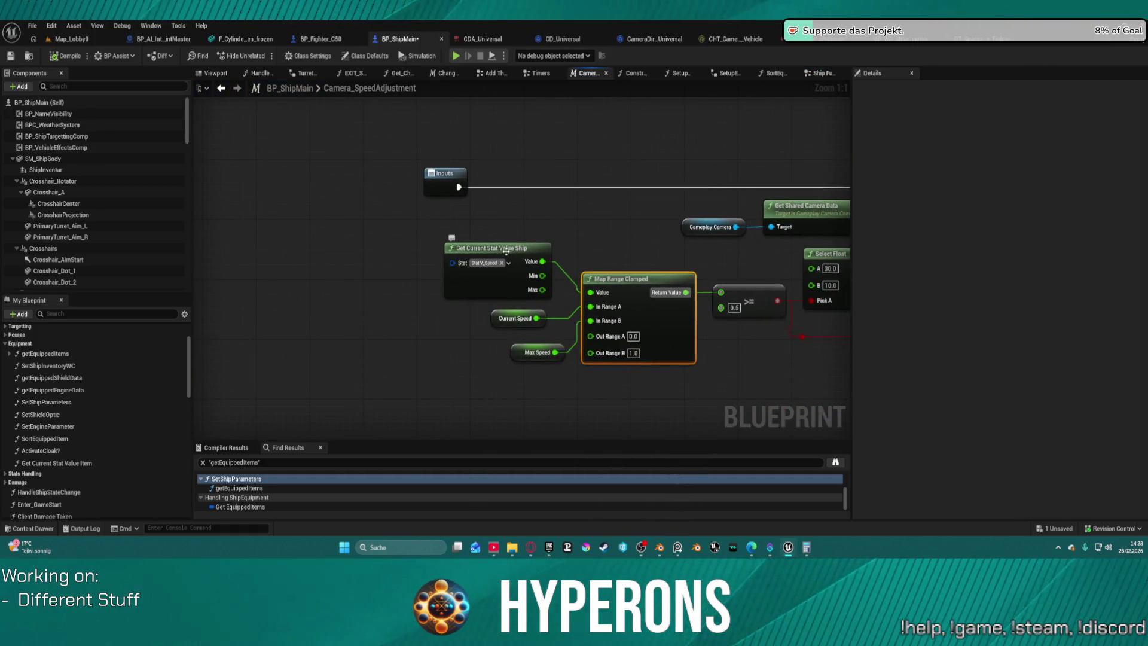
left_click(506, 251)
mouse_move(502, 284)
left_mouse_down()
mouse_move(404, 328)
mouse_move(383, 397)
mouse_move(409, 396)
left_mouse_up()
mouse_move(518, 321)
left_mouse_down()
mouse_move(451, 272)
mouse_move(451, 290)
mouse_move(457, 260)
mouse_move(458, 307)
left_mouse_up()
mouse_move(535, 352)
left_mouse_down()
mouse_move(466, 321)
mouse_move(476, 325)
left_mouse_up()
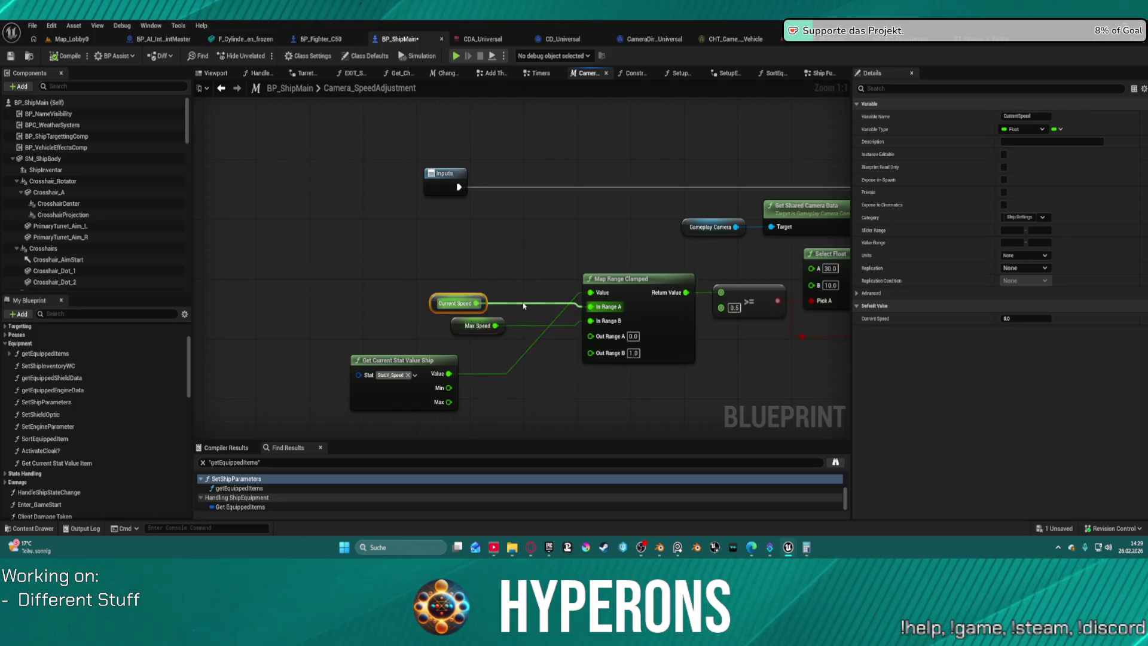
left_click(500, 304)
Connect Current Speed to Map Range Clamped's Value and route its Return Value to Print String
left_click(591, 306, "alt")
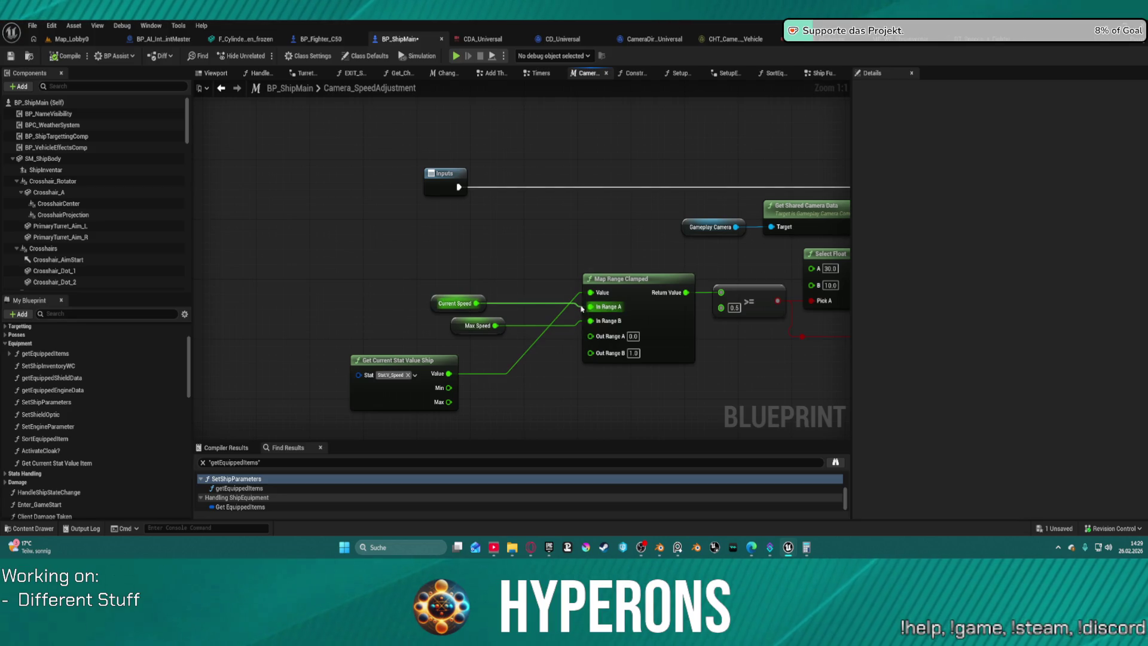
left_click(454, 303)
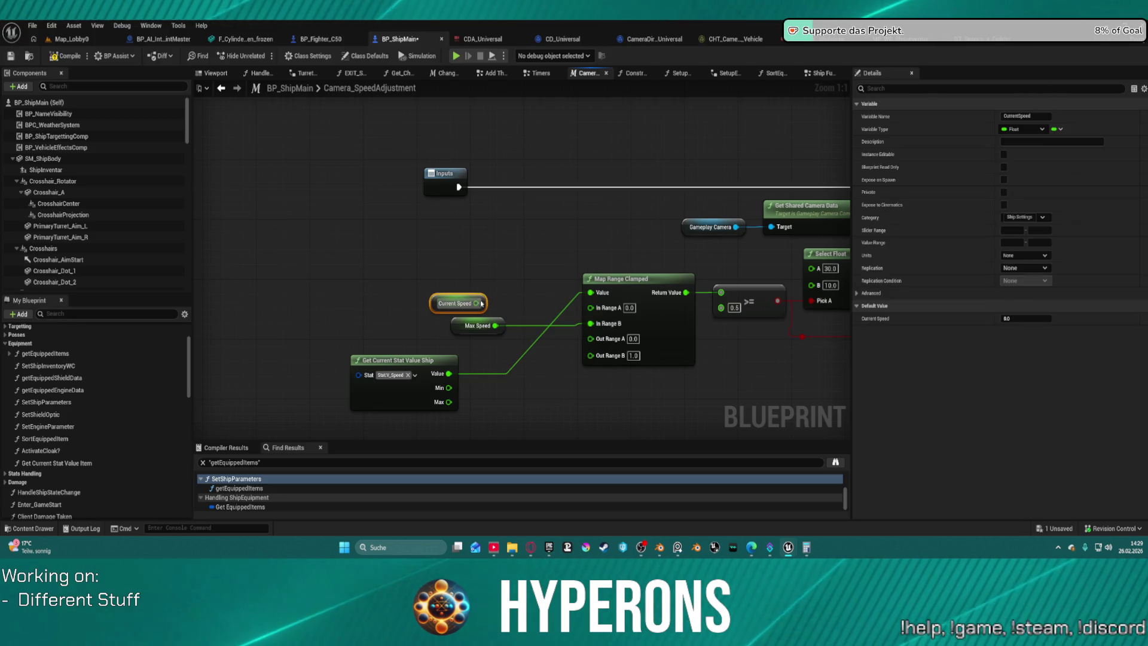
mouse_move(476, 303)
left_mouse_down()
mouse_move(559, 312)
mouse_move(590, 293)
left_mouse_up()
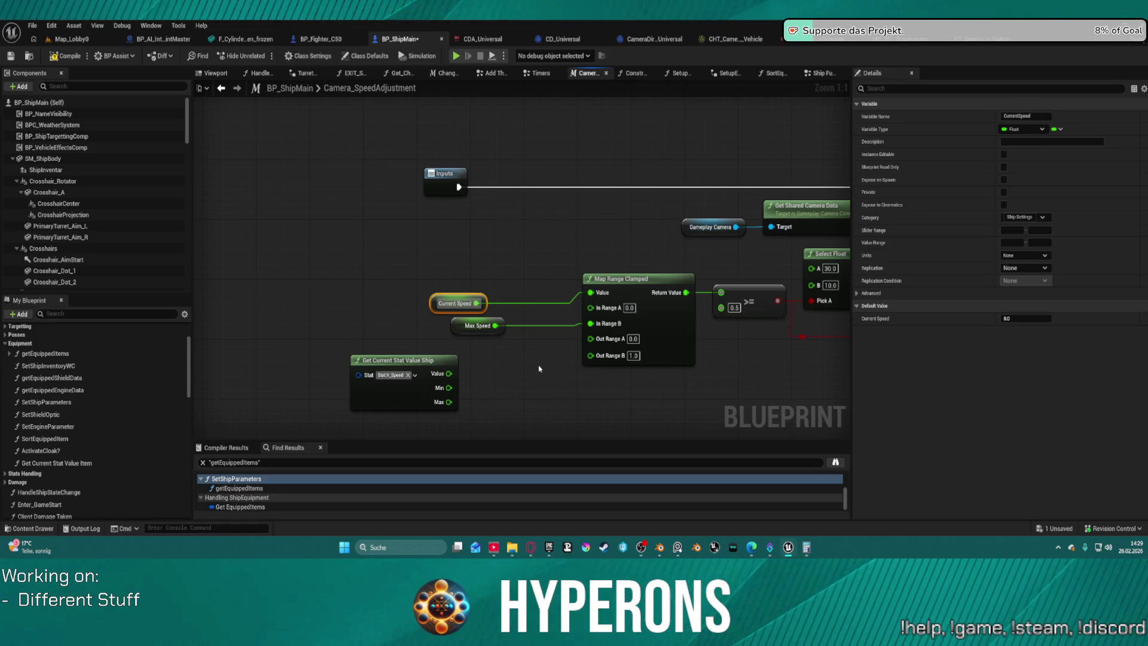
left_click_drag(724, 364, 551, 372)
scroll(246, 326, "down", 3)
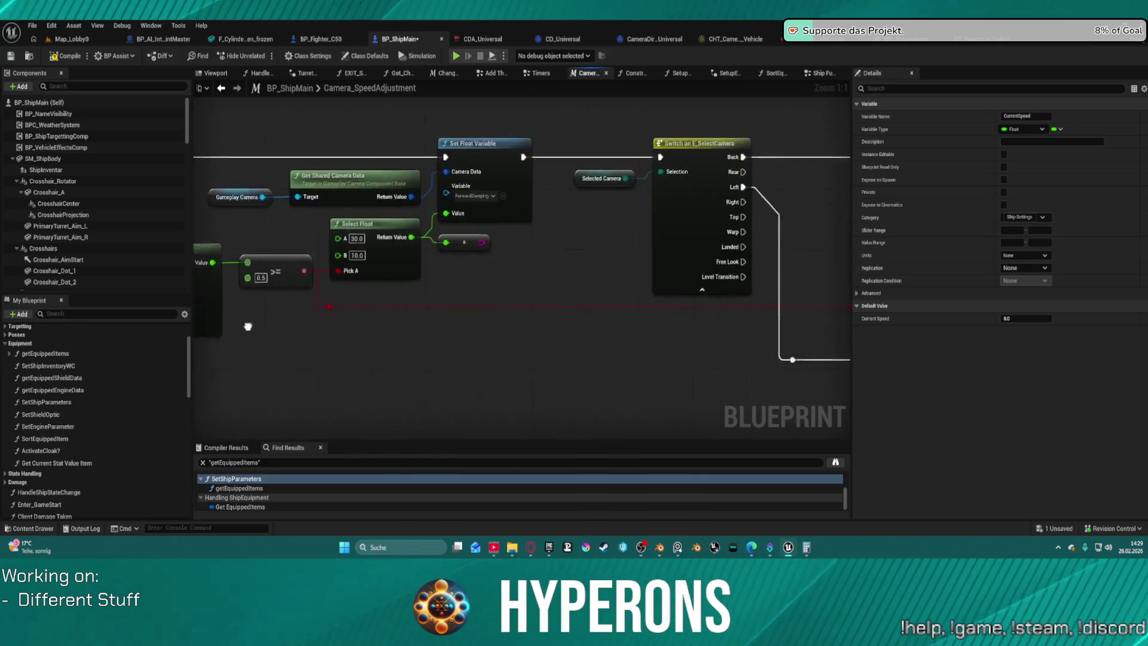
mouse_move(246, 325)
left_mouse_down()
mouse_move(222, 299)
mouse_move(394, 299)
left_mouse_up()
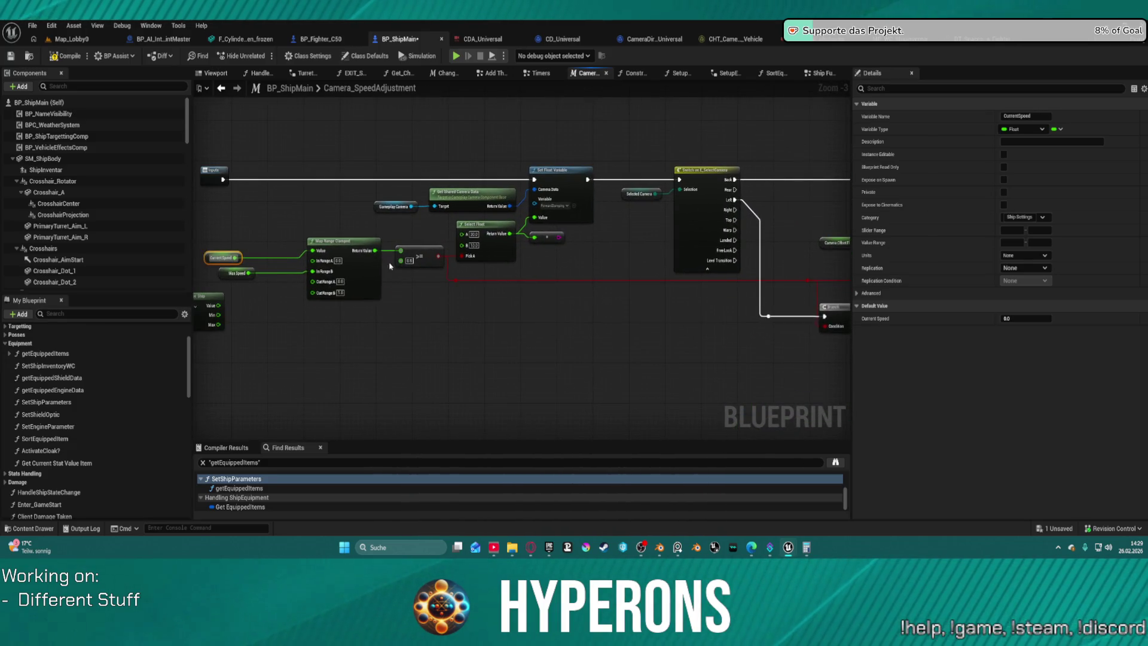
mouse_move(376, 250)
left_mouse_down()
mouse_move(807, 273)
mouse_move(671, 276)
mouse_move(380, 162)
mouse_move(538, 179)
mouse_move(771, 263)
mouse_move(717, 256)
mouse_move(802, 254)
mouse_move(538, 243)
mouse_move(494, 197)
left_mouse_up()
scroll(545, 315, "up", 4)
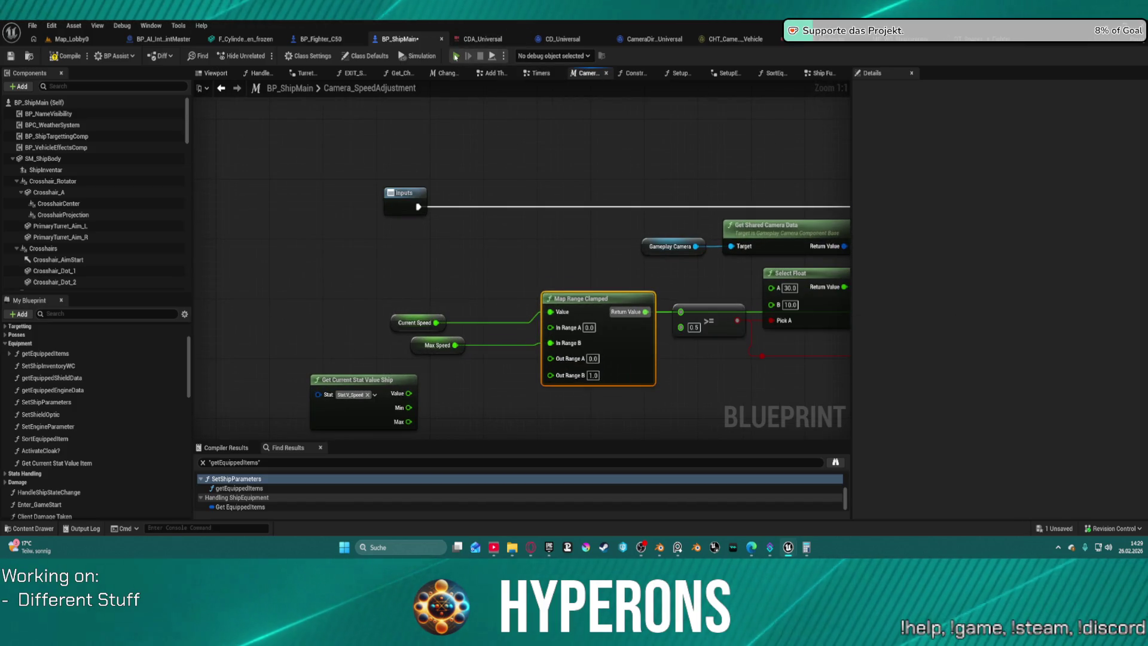
Compile and start a standalone Hyperons session as TE_ST
key("F7")
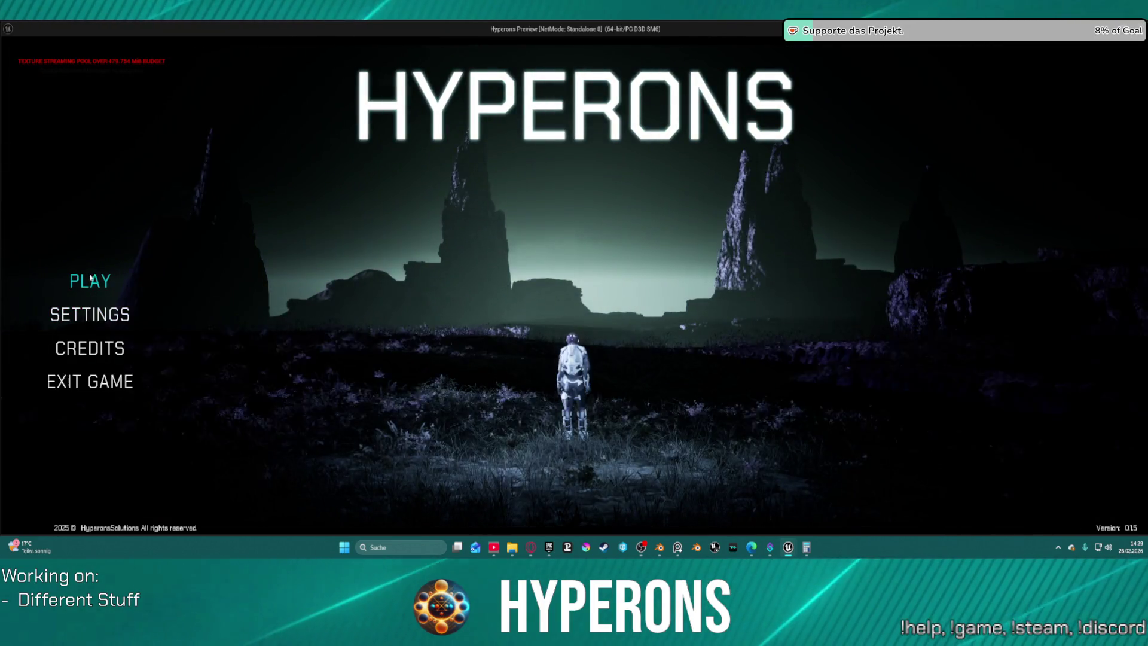
left_click(89, 281)
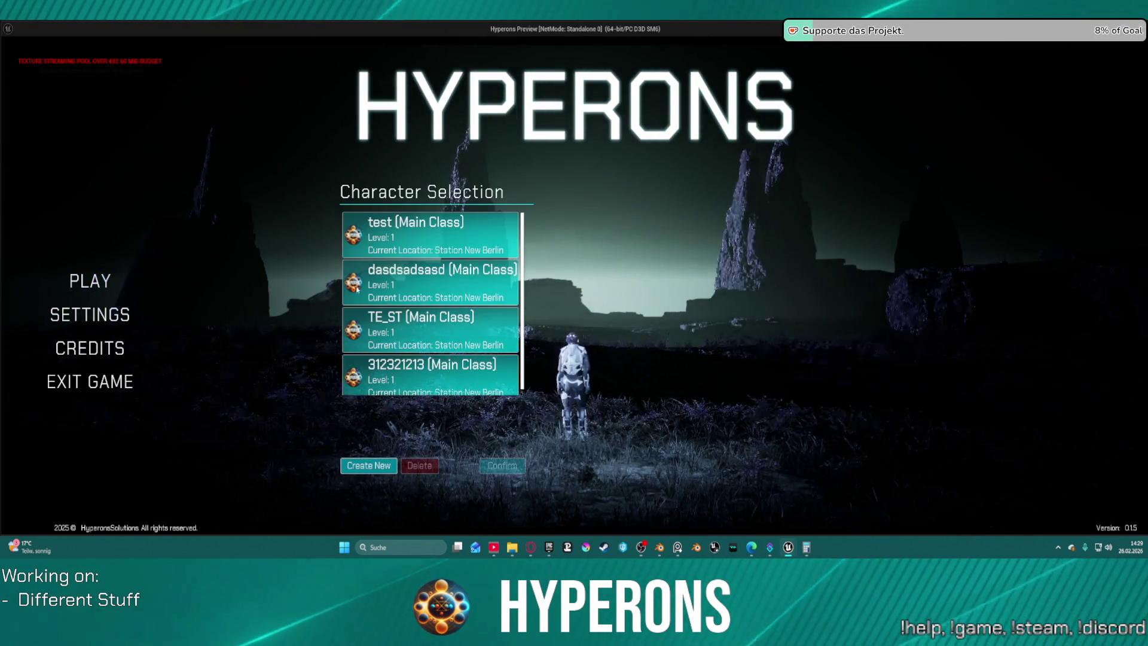
left_click(454, 329)
left_click(457, 333)
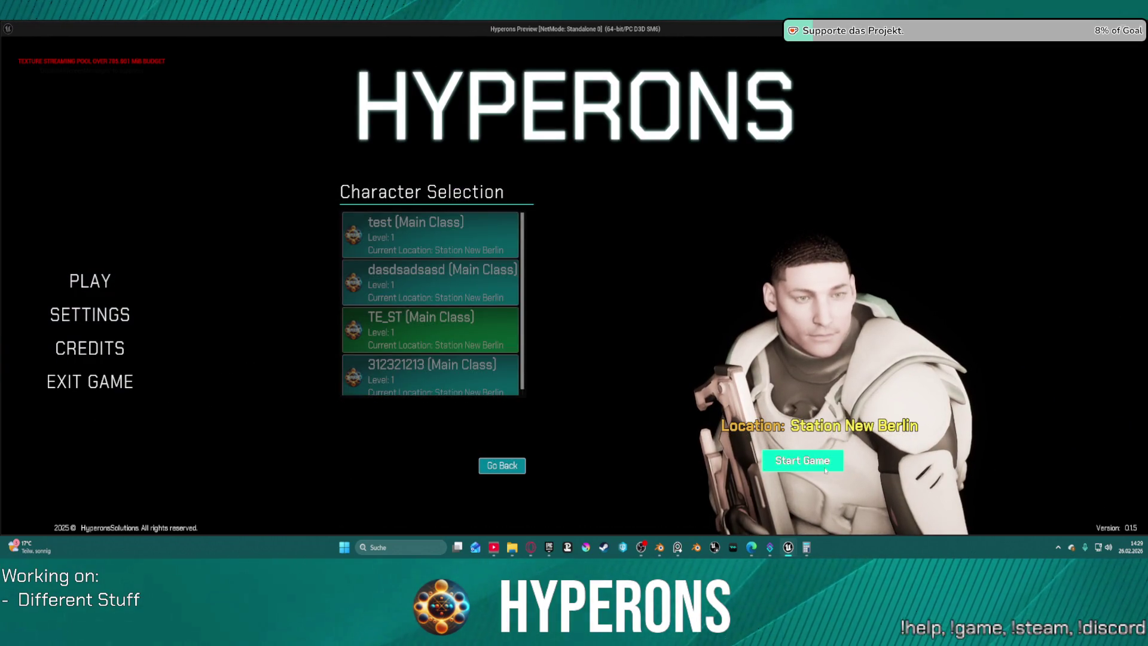
left_click(803, 460)
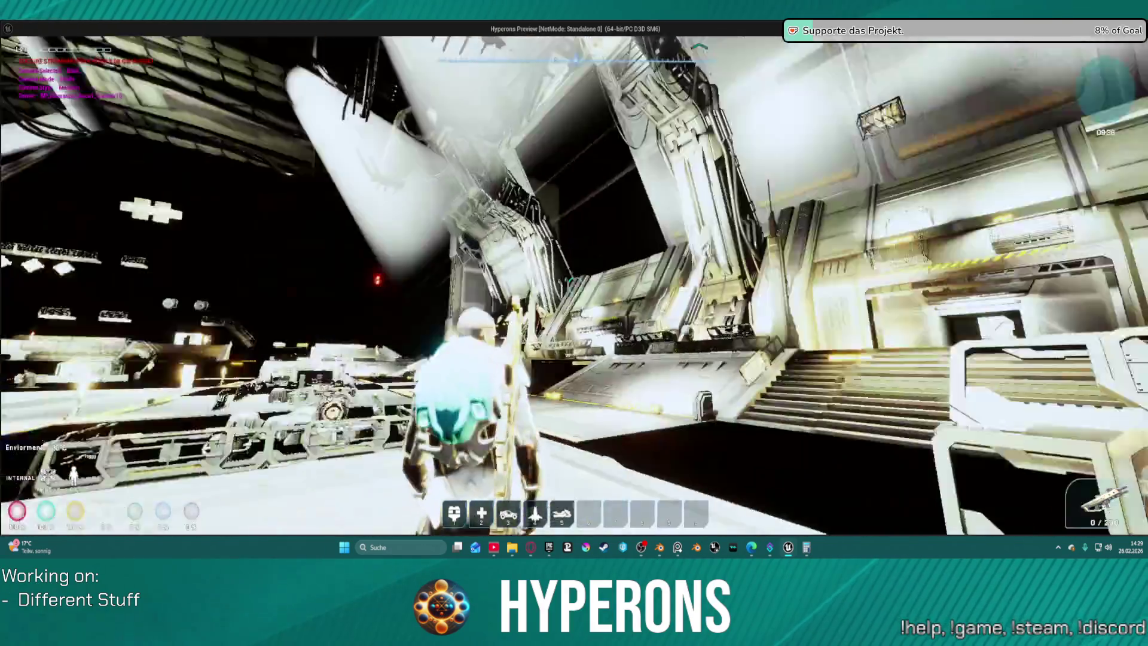
Use the ship terminal, cancel leaving New Berlin, and back out to the main menu
key("e")
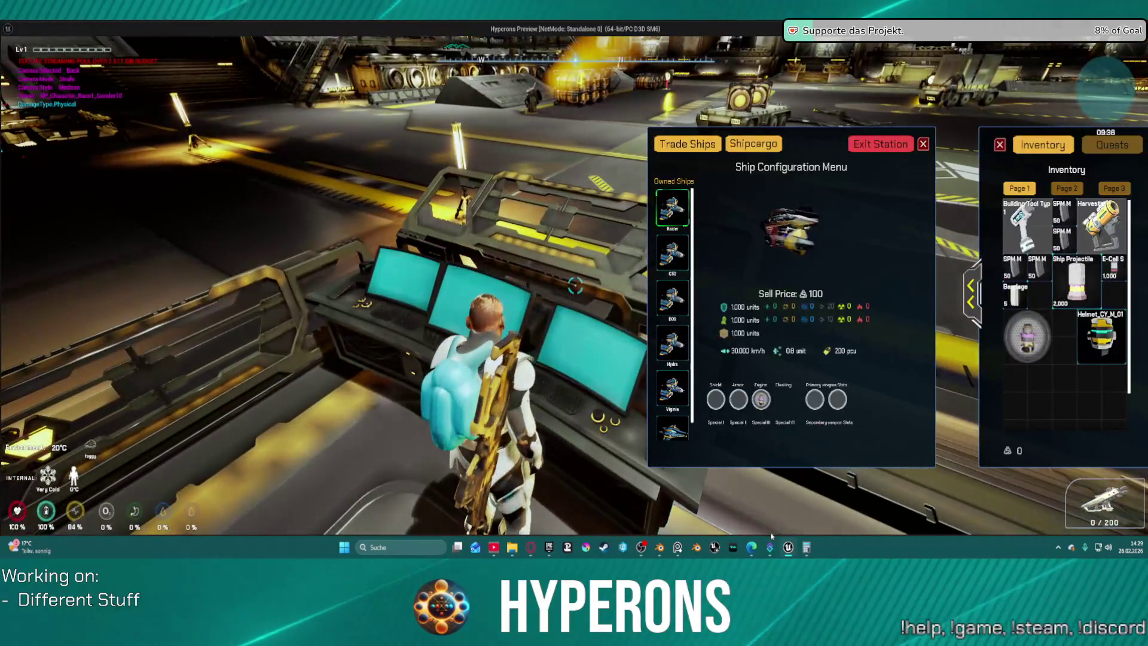
left_click(869, 143)
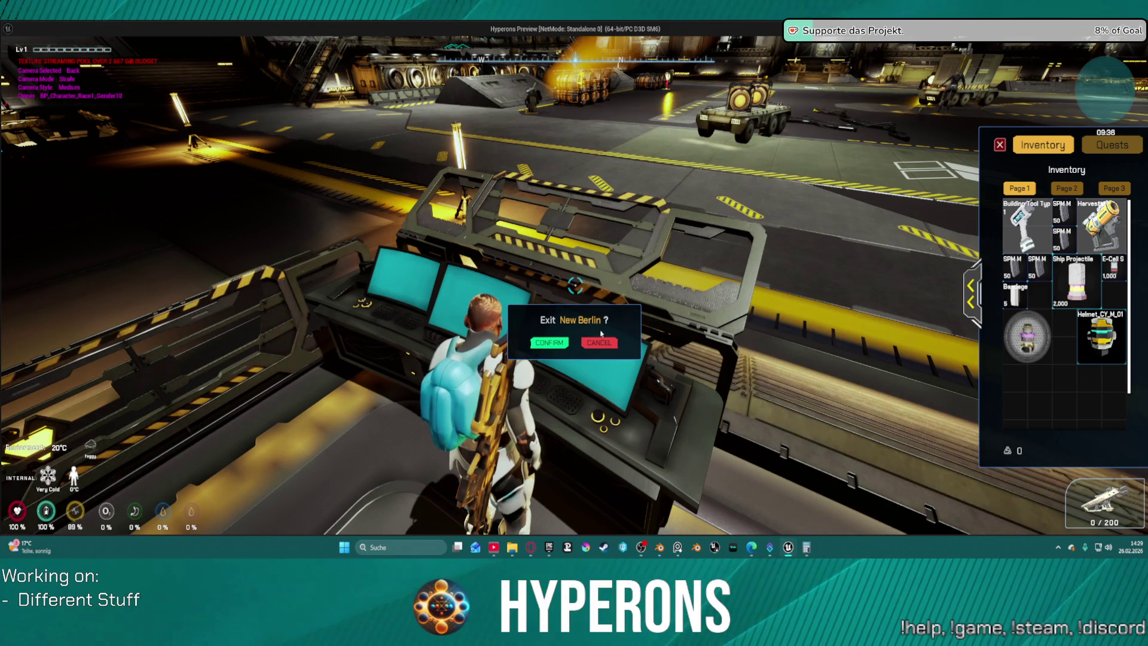
key("Escape")
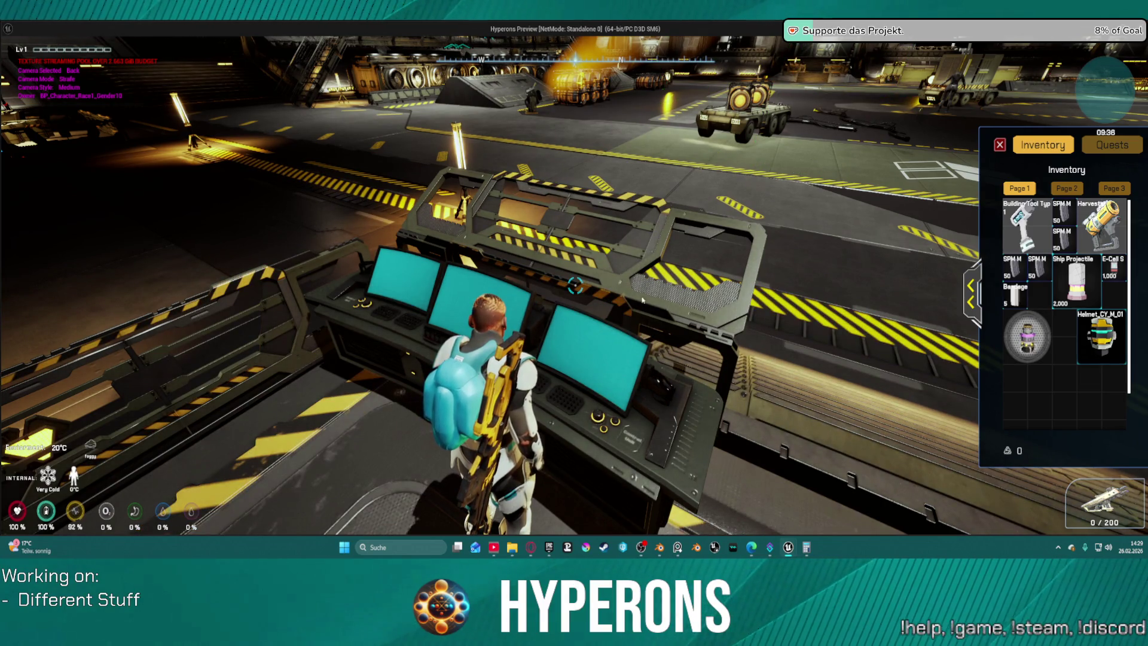
key("Escape")
key("Escape")
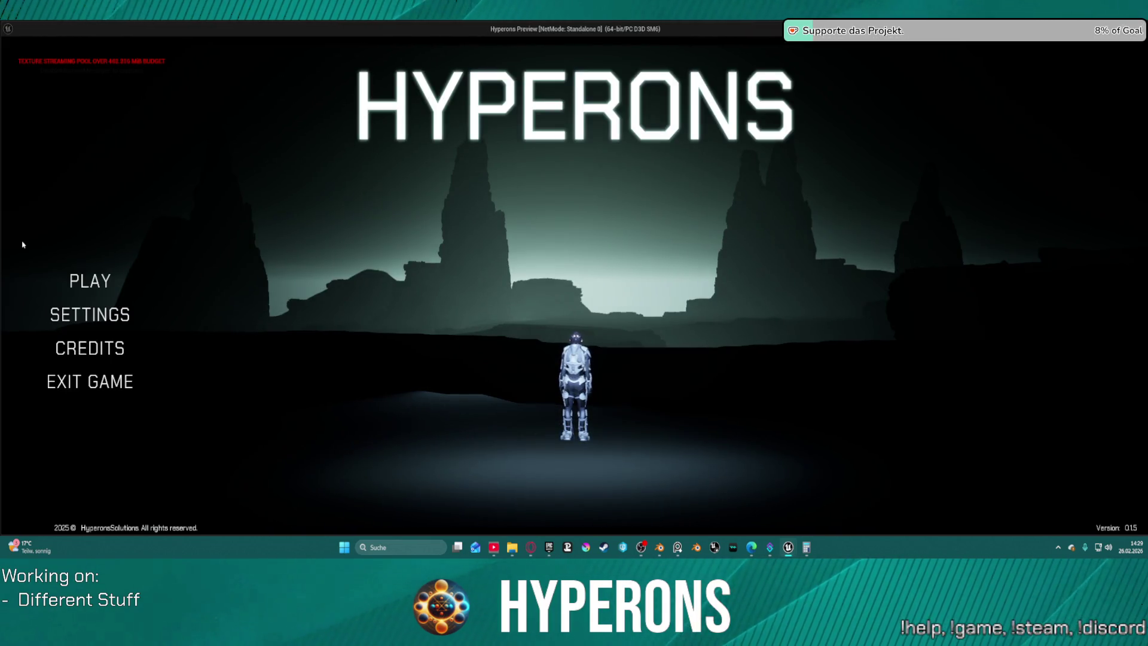
Back out of the mistaken 'test' character pick and start the game as TE_ST
left_click(111, 278)
left_click(418, 236)
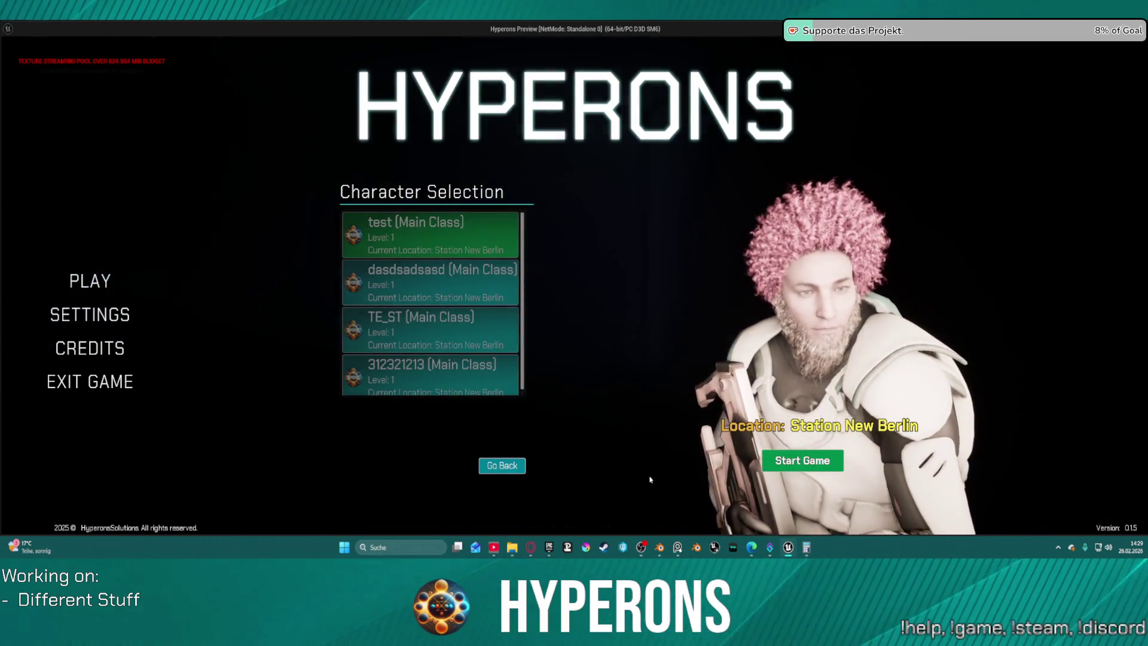
key("Escape")
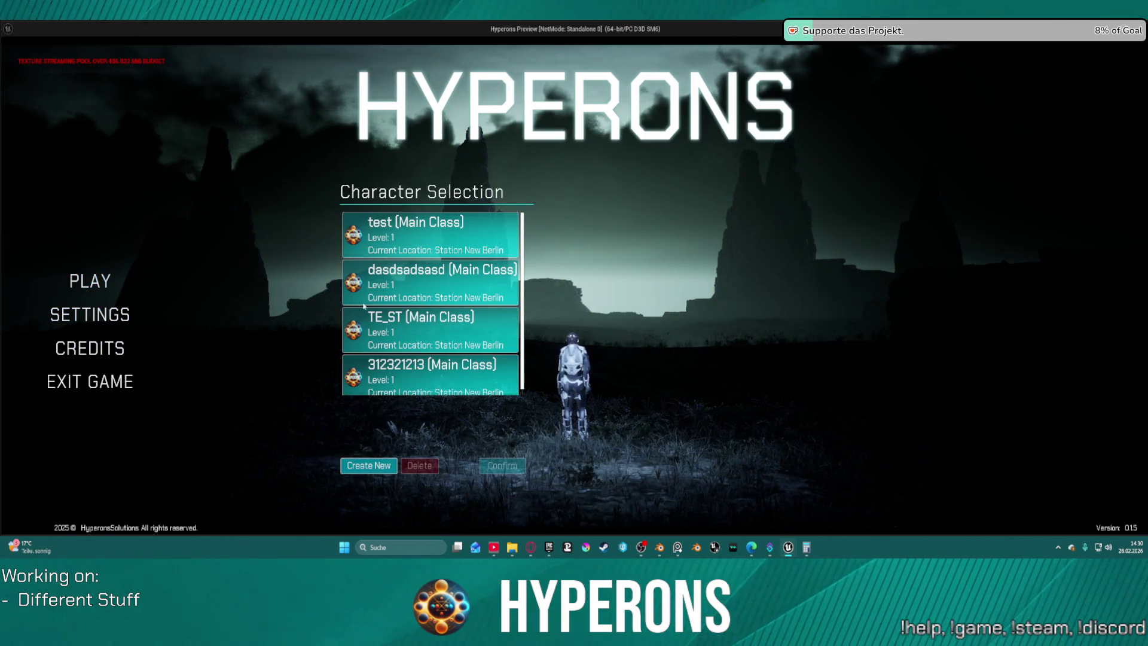
left_click(409, 327)
left_click(502, 465)
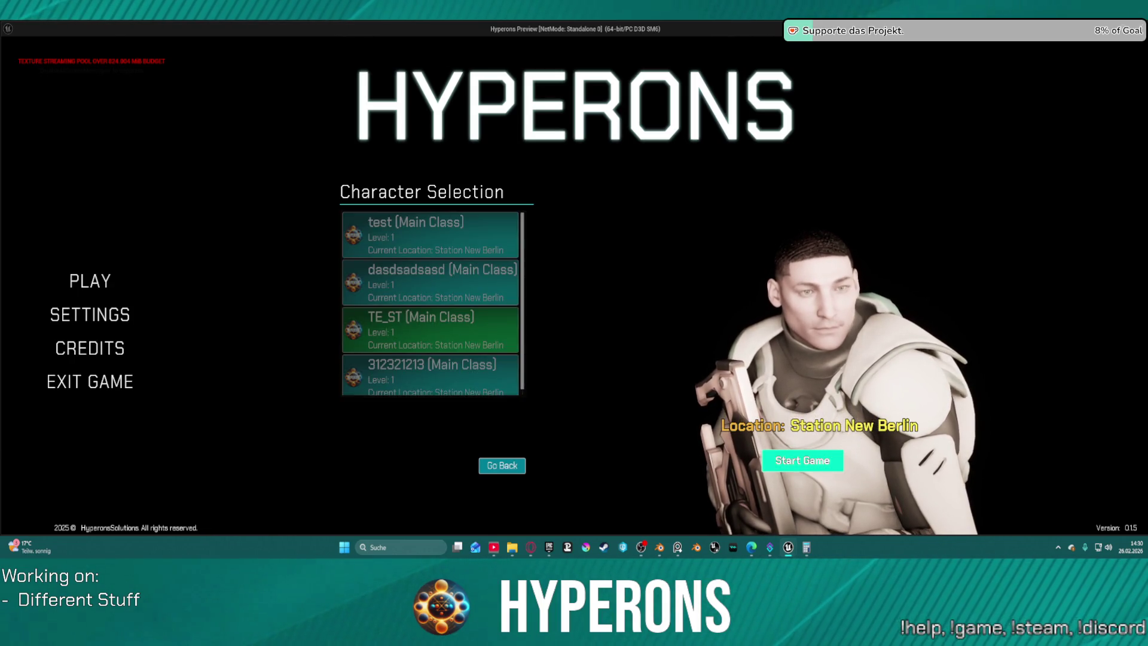
left_click(803, 460)
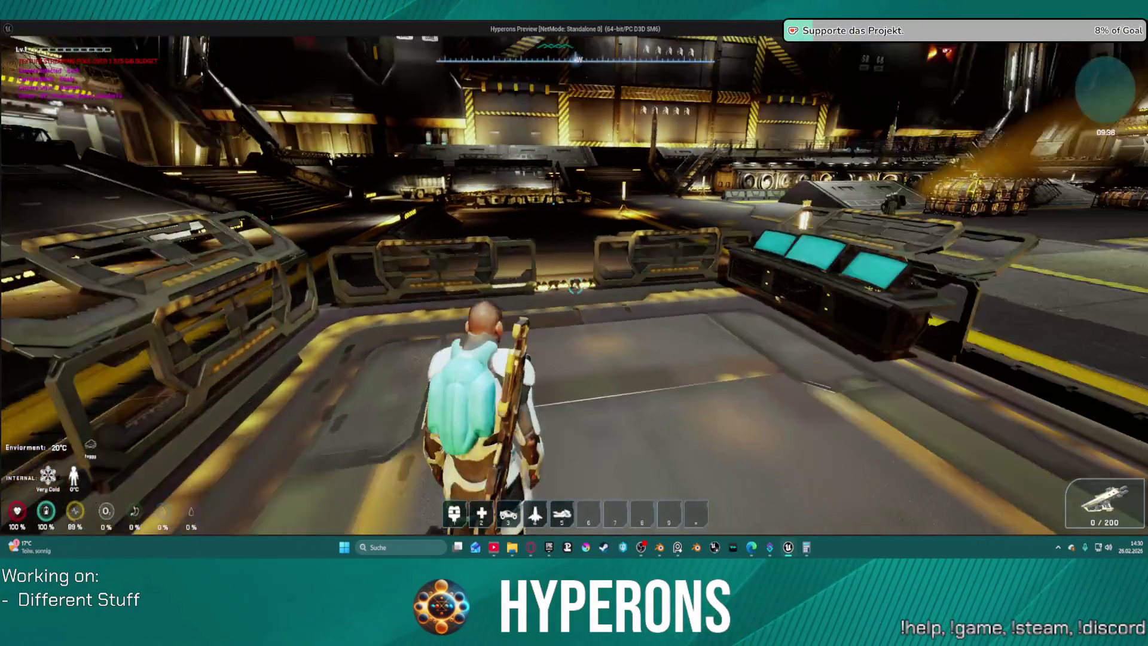
Walk to the ship terminal and confirm exiting New Berlin station
key("w")
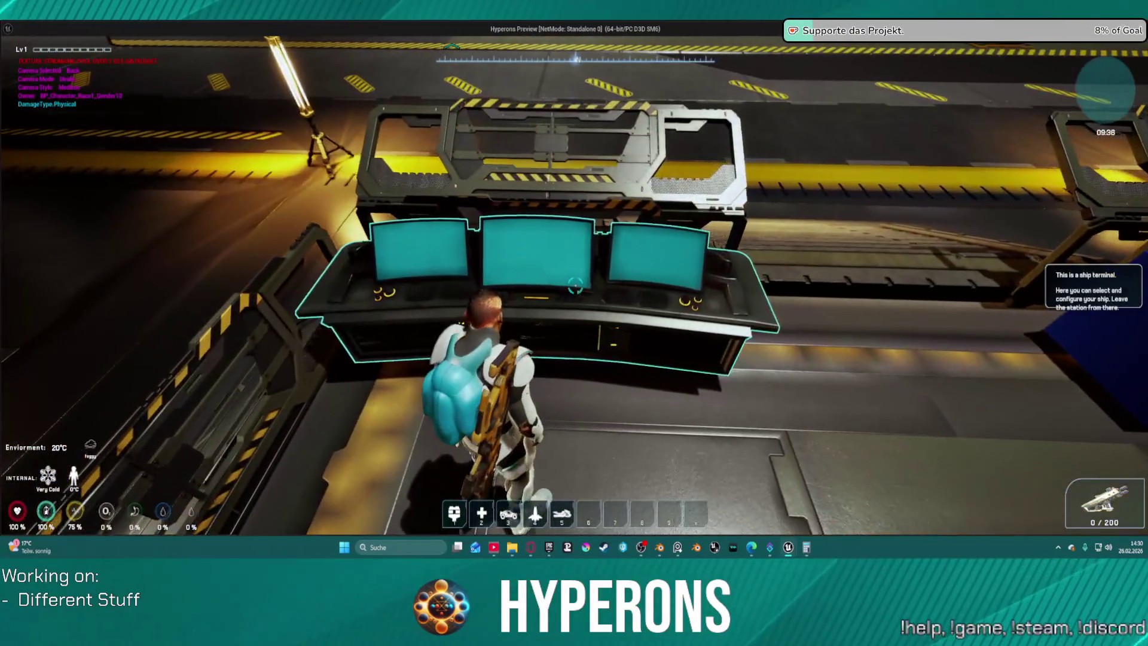
key("e")
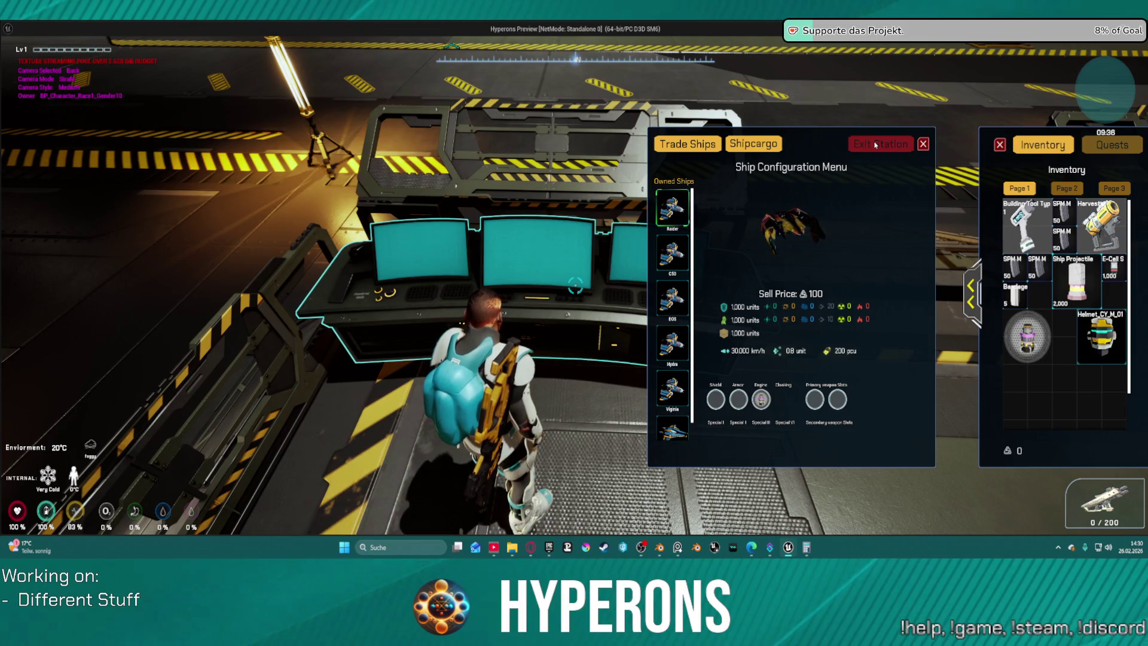
left_click(875, 143)
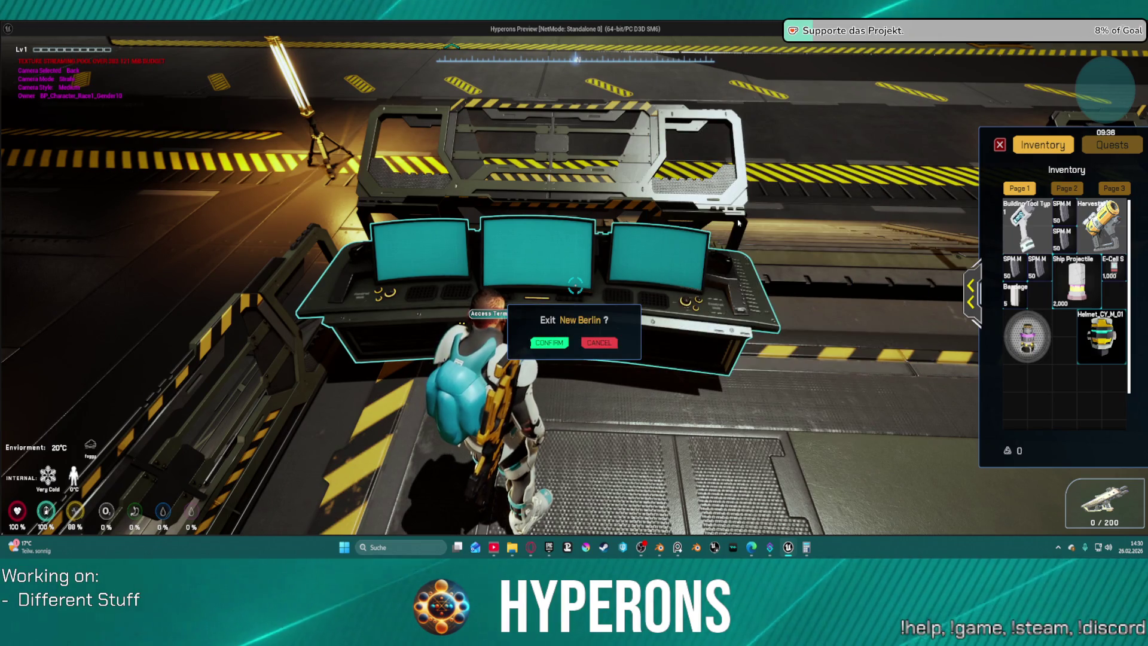
left_click(549, 345)
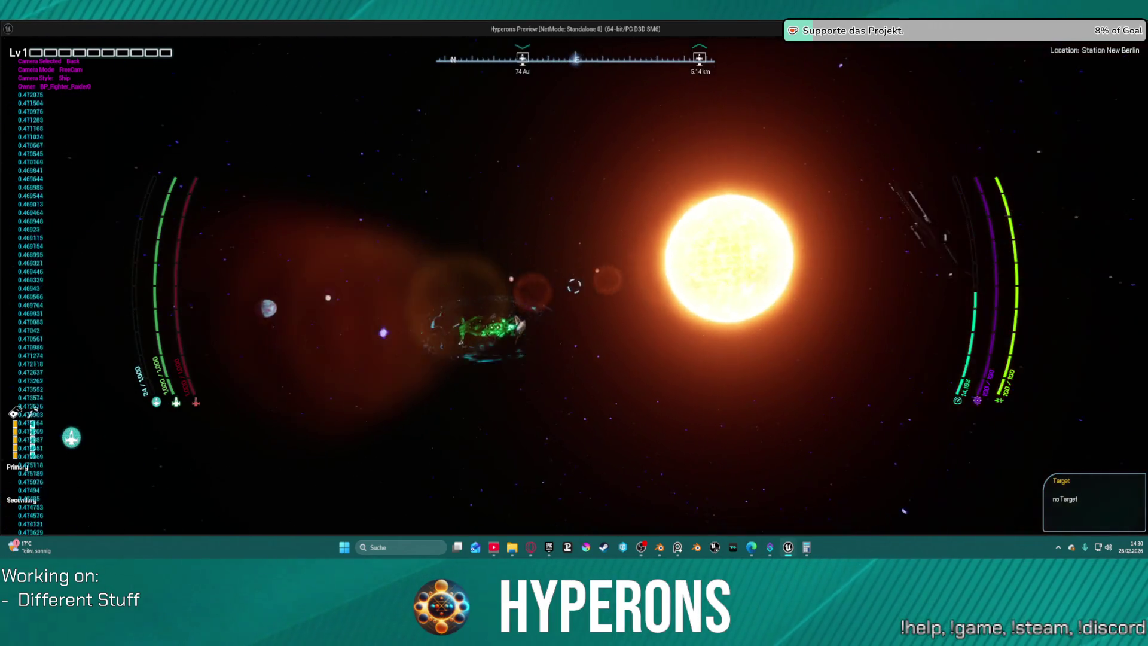
Switch the ship camera to the Left view, showing the station above Earth
key("Left")
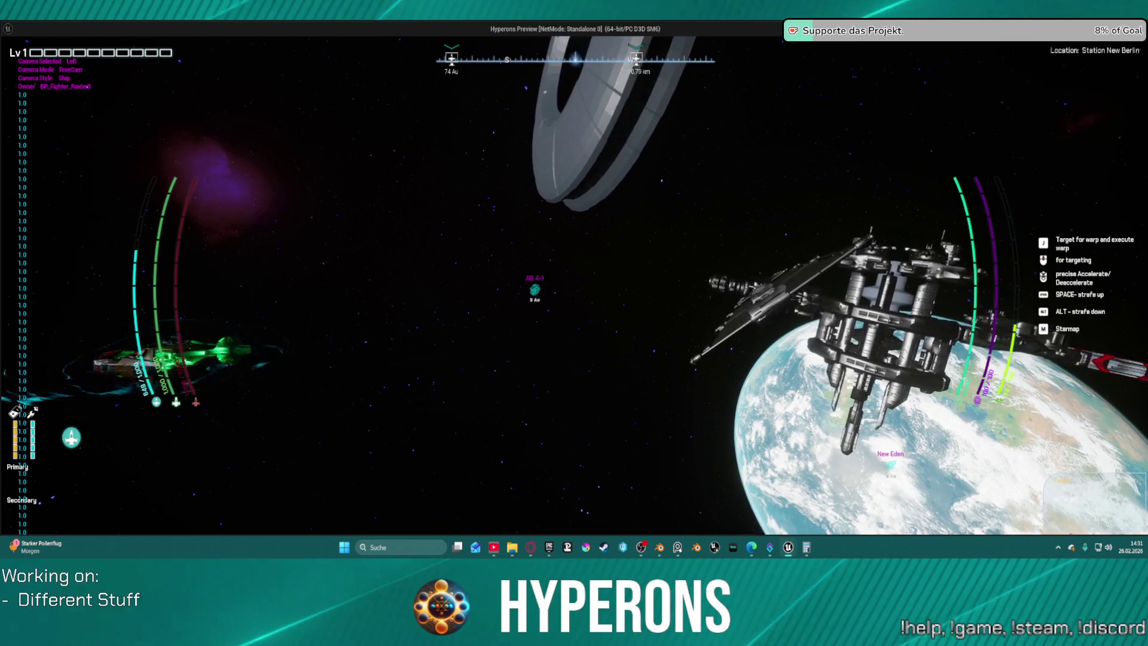
Cycle the ship camera through the right, top, rear and left views
key("Right")
key("Up")
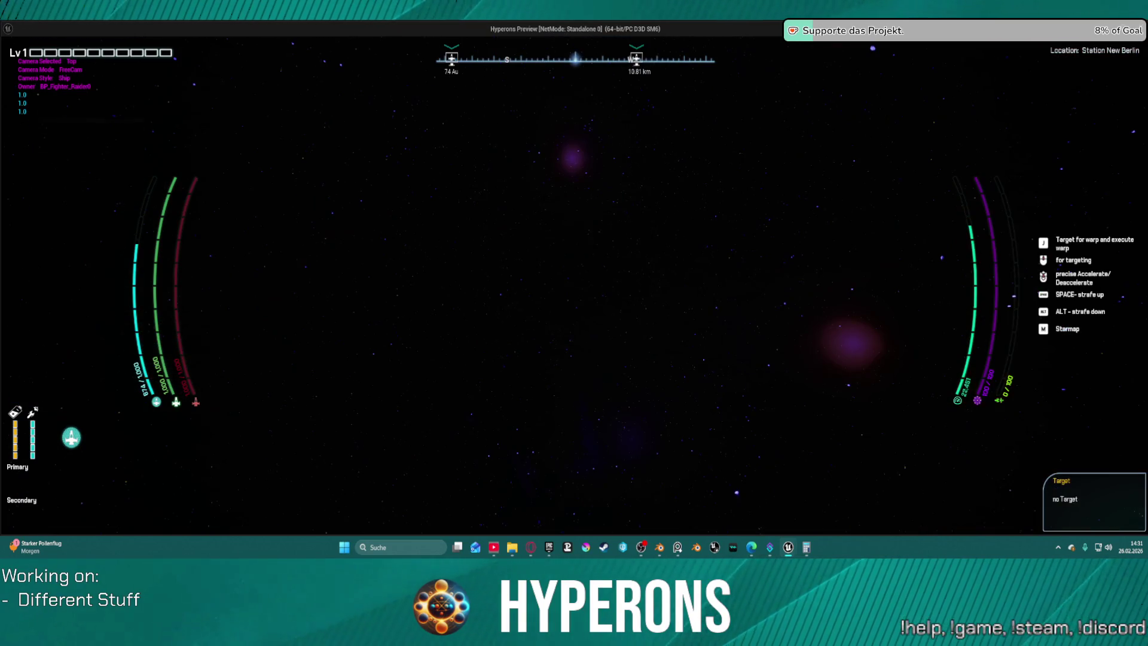
key("Down")
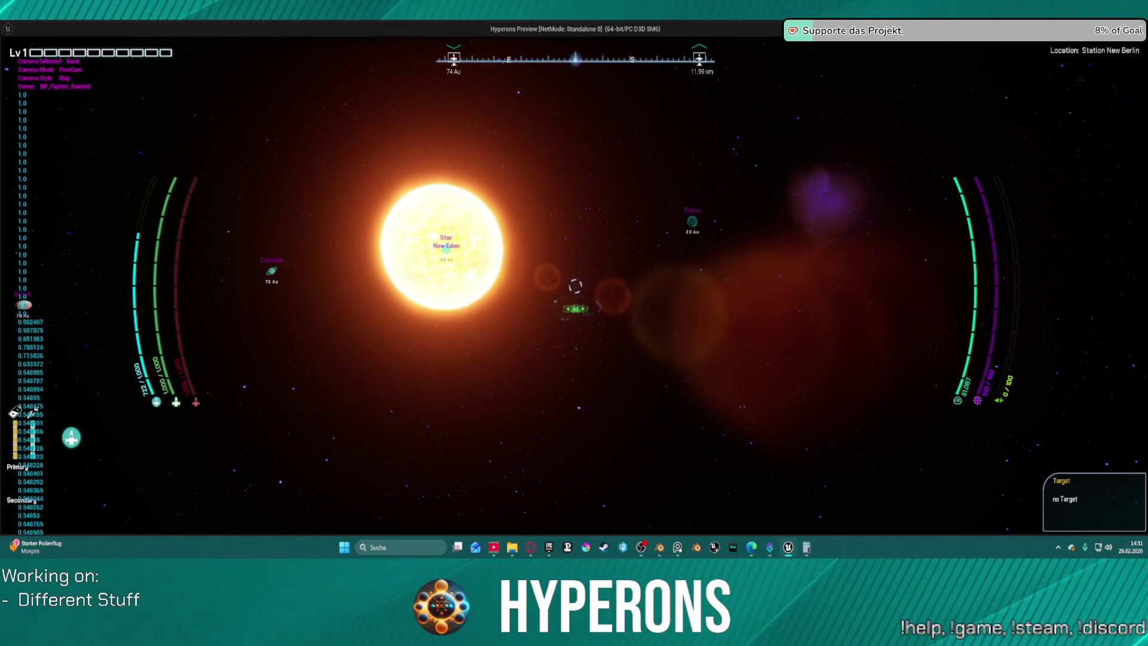
key("Left")
key("Down")
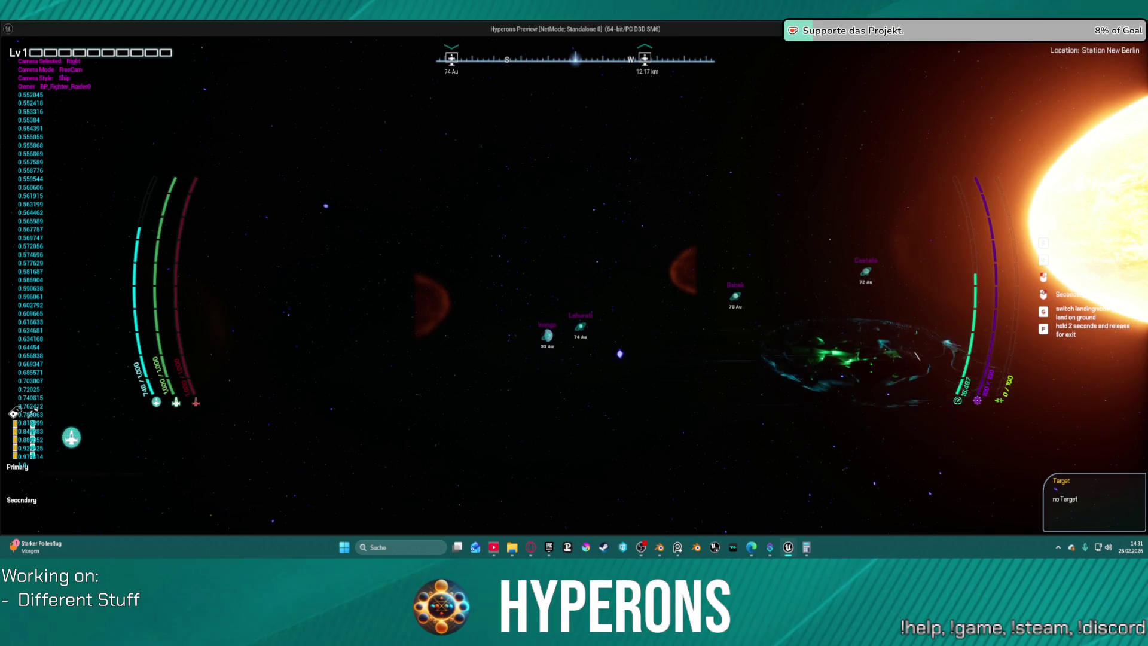
key("Up")
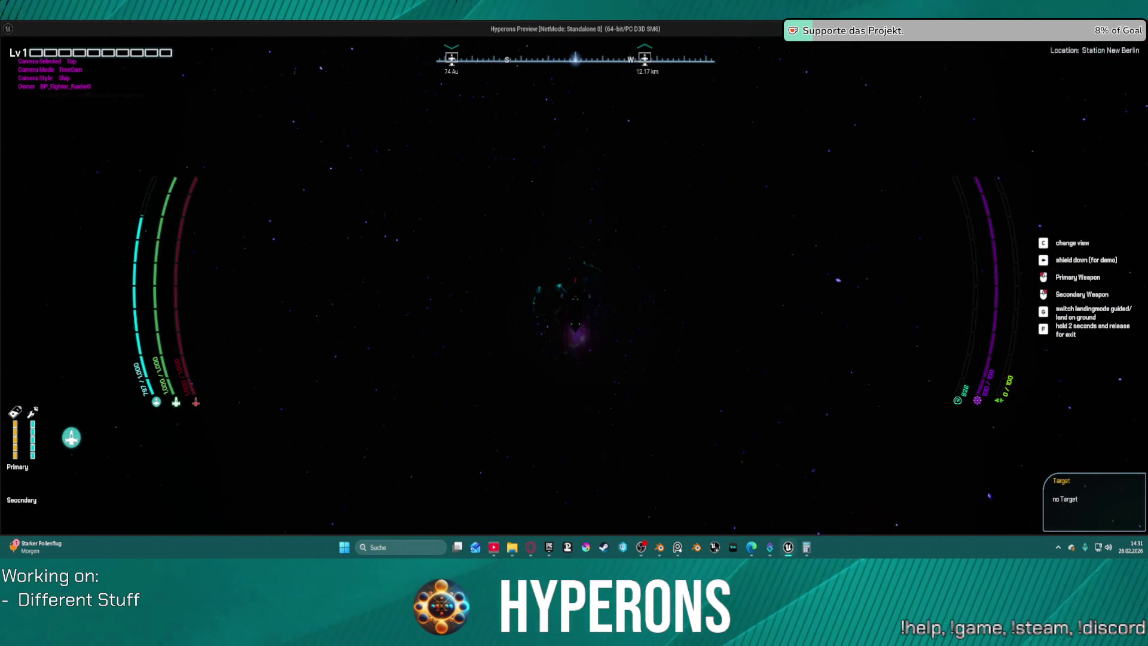
Accelerate with W to test the speed-based camera offset, then close the preview
key("w")
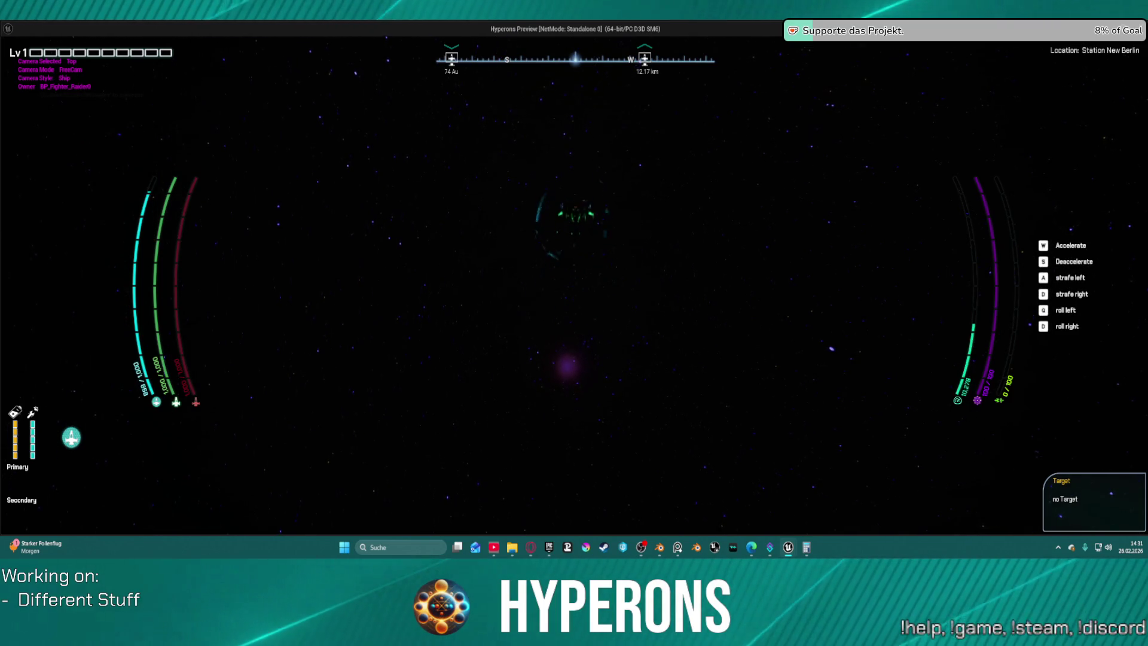
key("w")
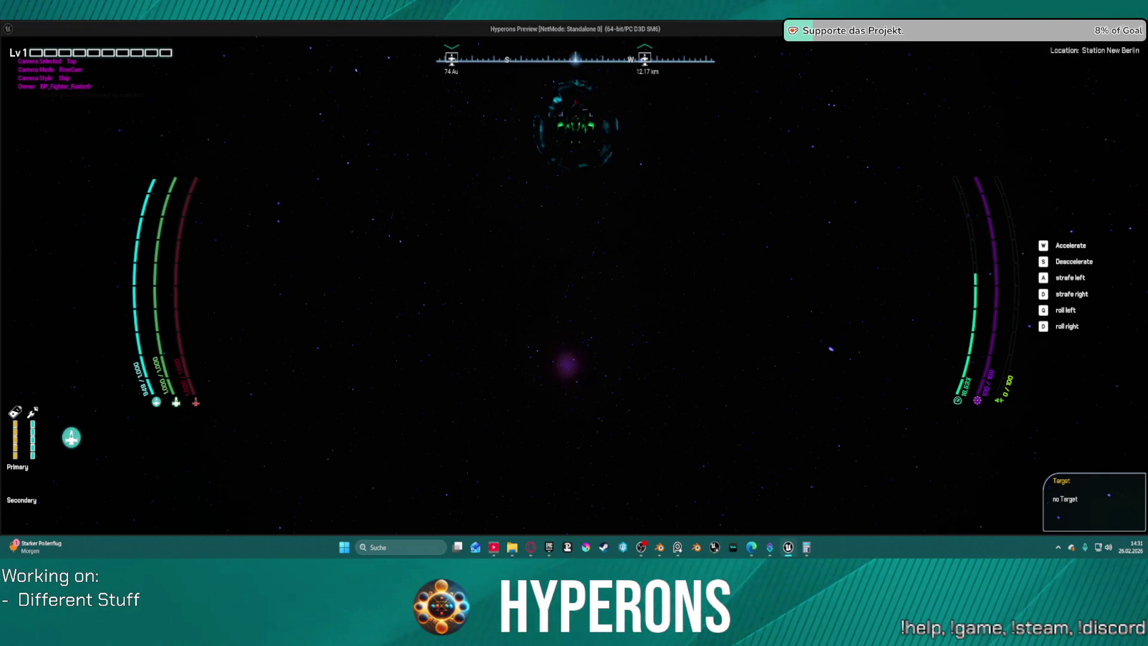
key("Escape")
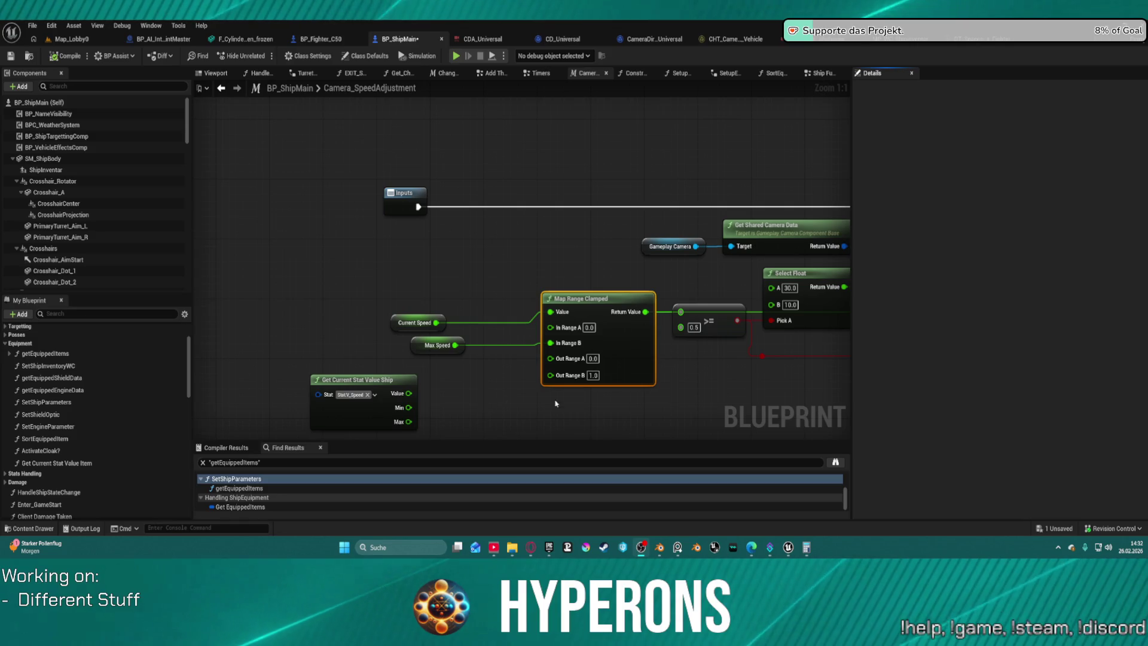
mouse_move(634, 258)
left_mouse_down()
mouse_move(221, 141)
mouse_move(418, 286)
mouse_move(193, 136)
left_mouse_up()
left_click(680, 324)
mouse_move(679, 324)
left_mouse_down()
mouse_move(603, 266)
mouse_move(473, 135)
mouse_move(509, 224)
left_mouse_up()
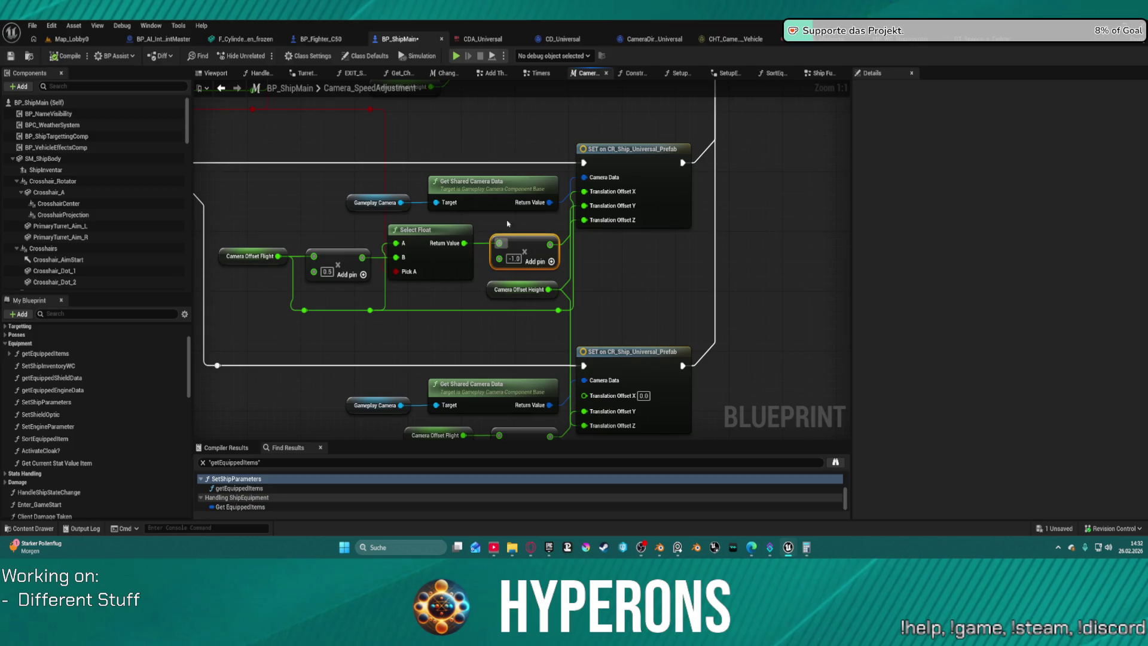